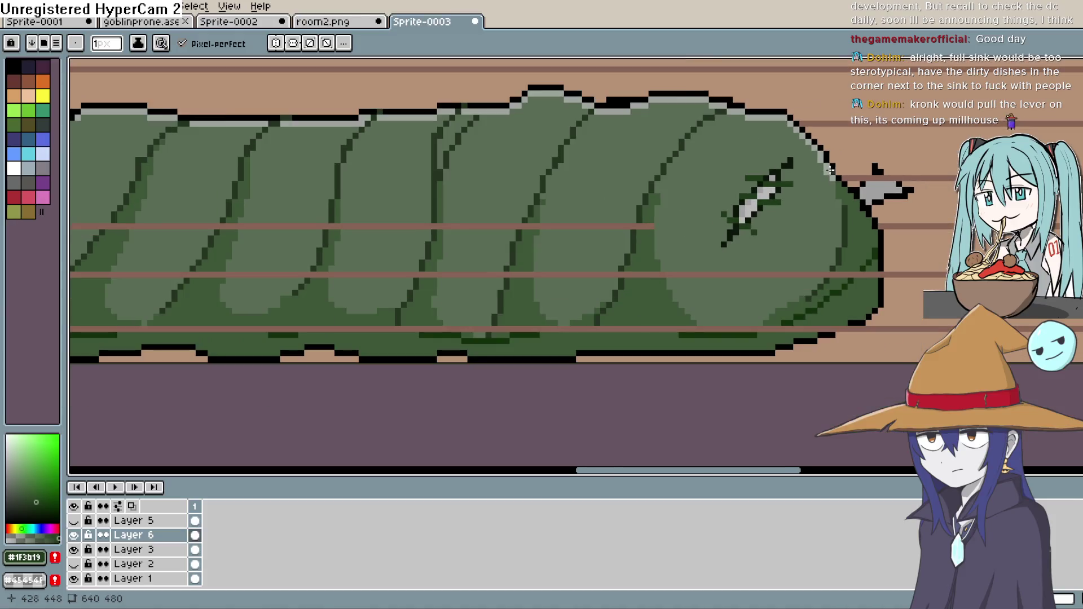
# Zoom in on the dagger and undo the stray dark pixel added beside its blade.
pyautogui.scroll(3, 795, 177)
pyautogui.scroll(1, 795, 177)
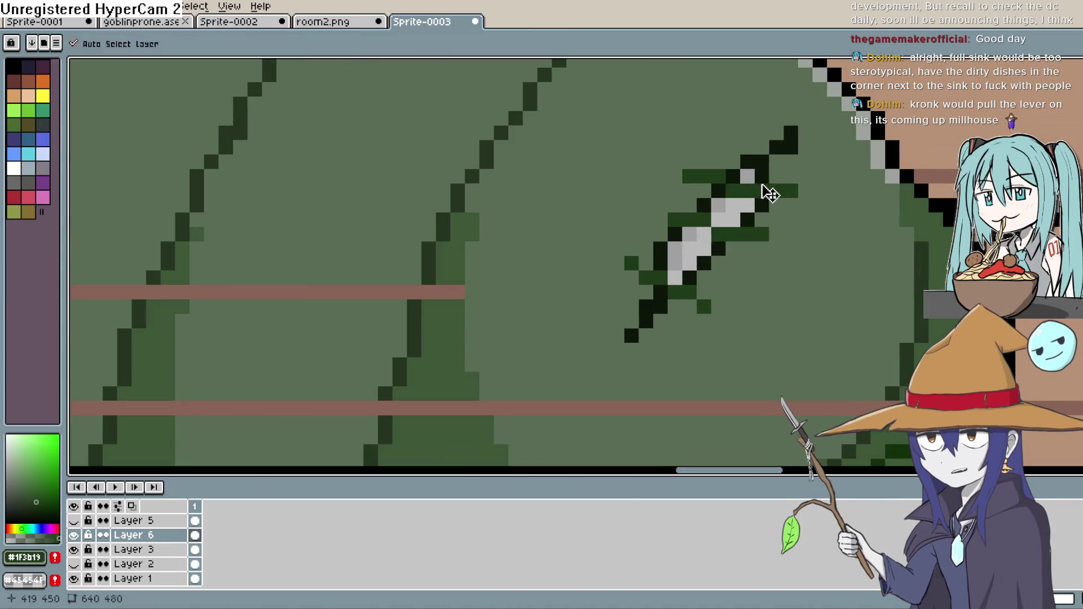
pyautogui.click(702, 164)
pyautogui.scroll(-1, 836, 140)
# Recolour one light-grey pixel of the dagger dark green.
pyautogui.scroll(-1, 836, 140)
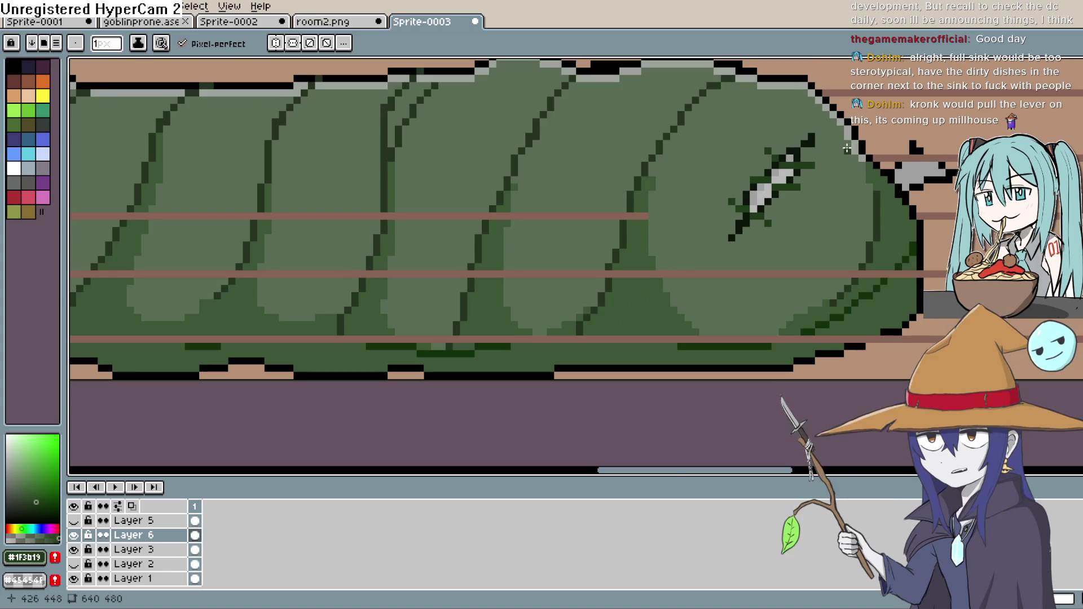
pyautogui.scroll(3, 790, 166)
pyautogui.hotkey('ctrl', 'z')
pyautogui.click(702, 177)
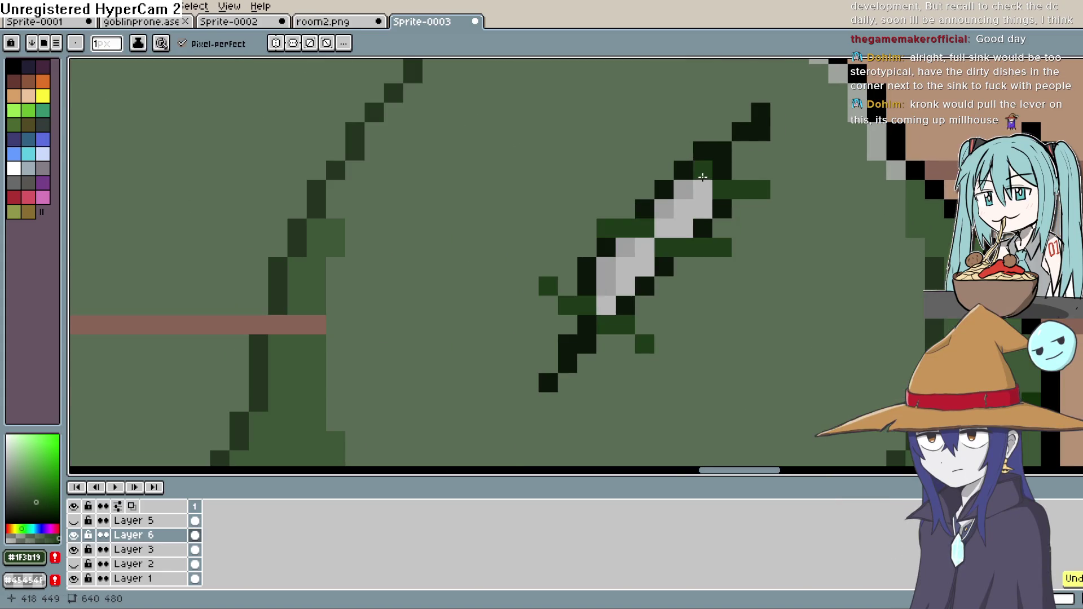
pyautogui.scroll(-3, 846, 134)
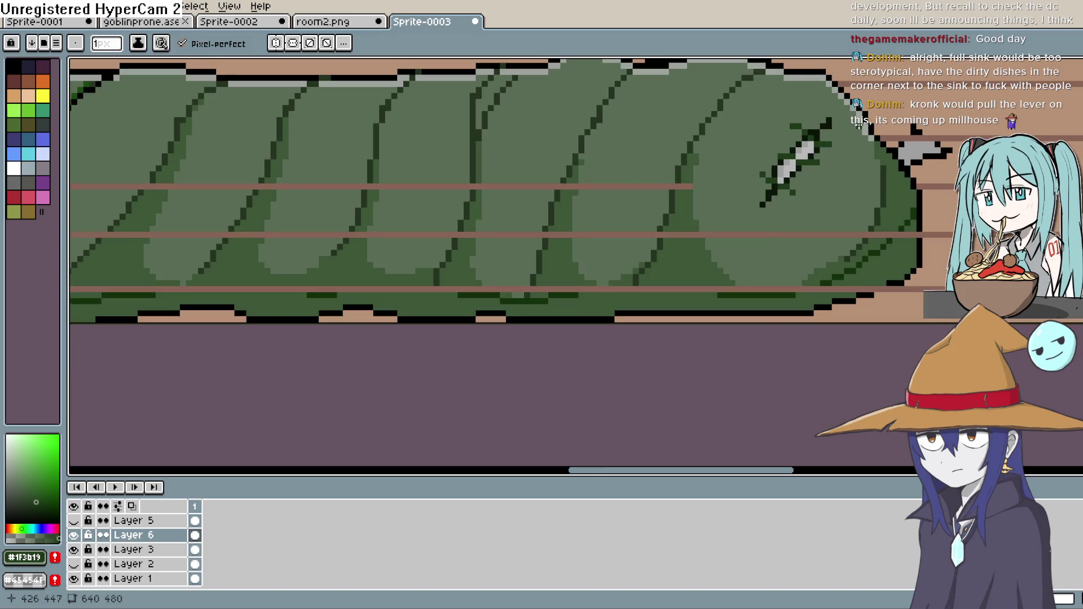
pyautogui.scroll(2, 845, 136)
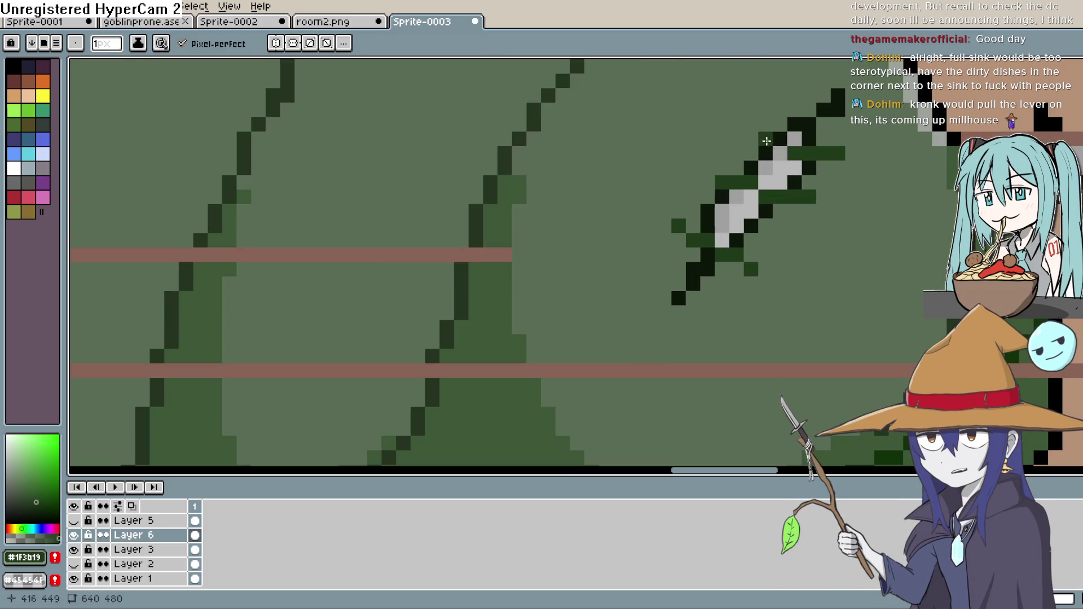
pyautogui.scroll(-3, 818, 135)
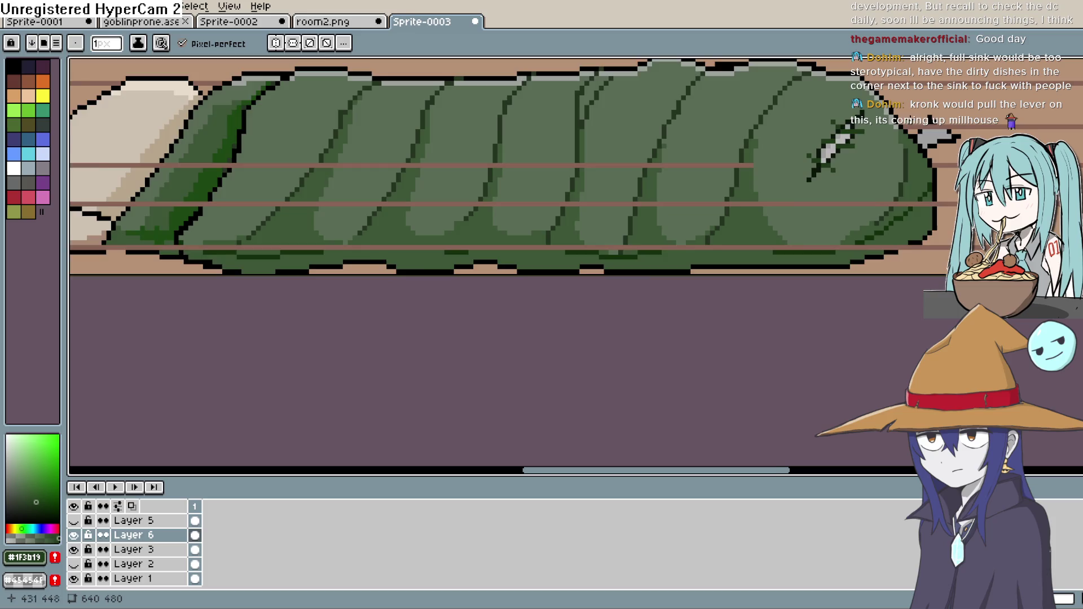
pyautogui.press('e')
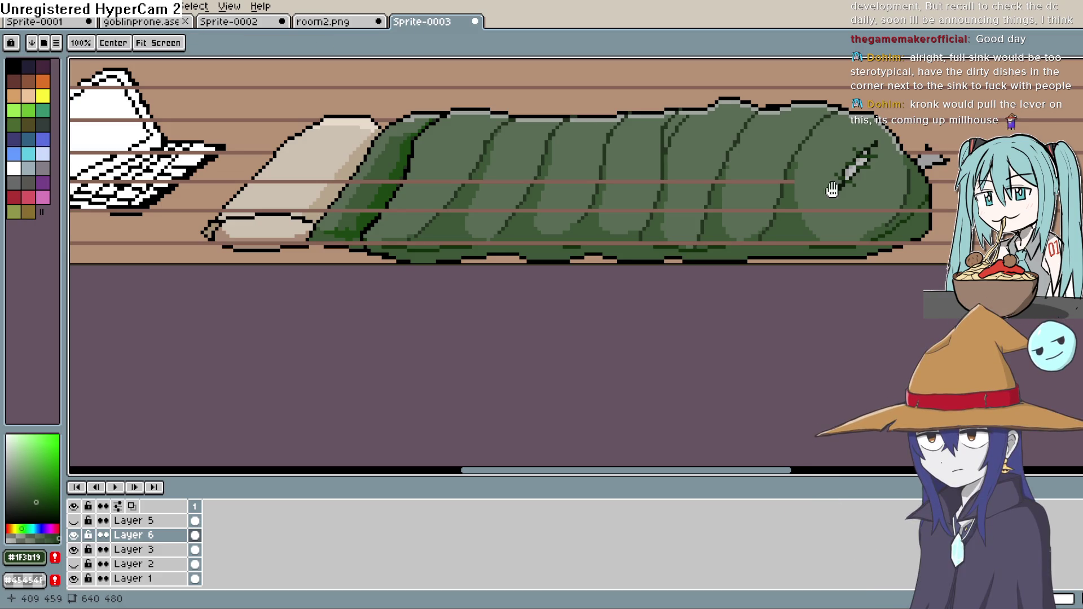
# Undo the stray line drawn across the pillow and centre the laptop in view.
pyautogui.moveTo(728, 183); pyautogui.dragTo(732, 220)
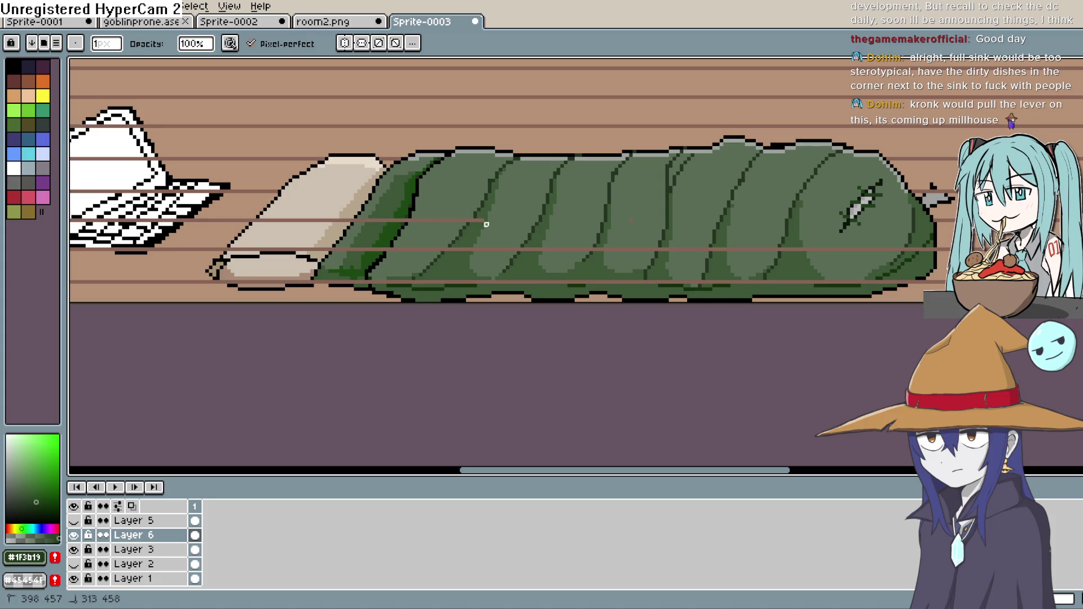
pyautogui.moveTo(418, 213); pyautogui.dragTo(663, 224)
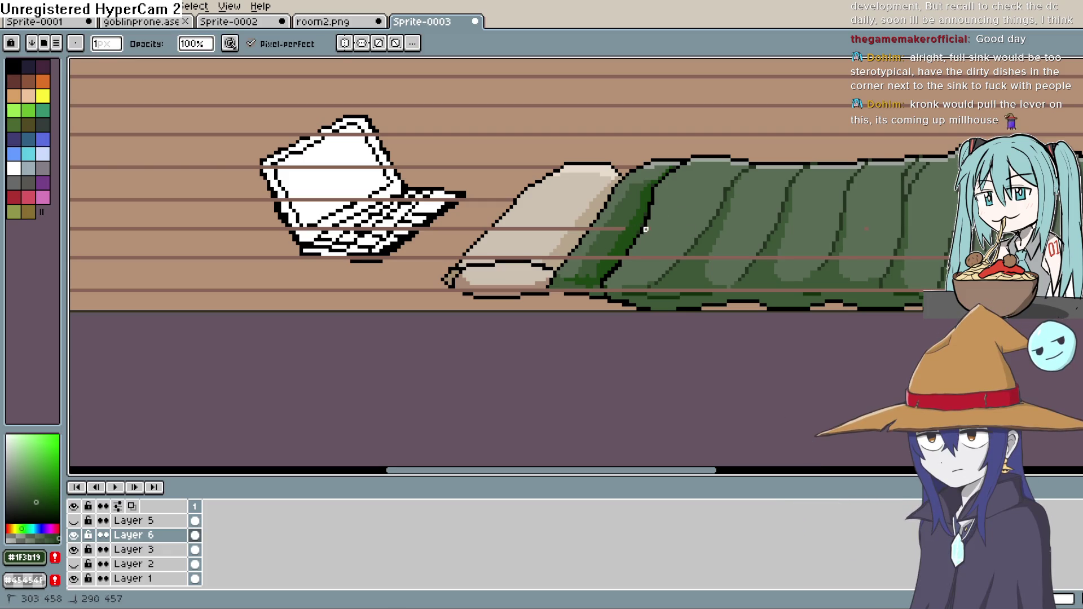
pyautogui.hotkey('ctrl', 'z')
pyautogui.hotkey('ctrl', 'z')
pyautogui.hotkey('ctrl', 'z')
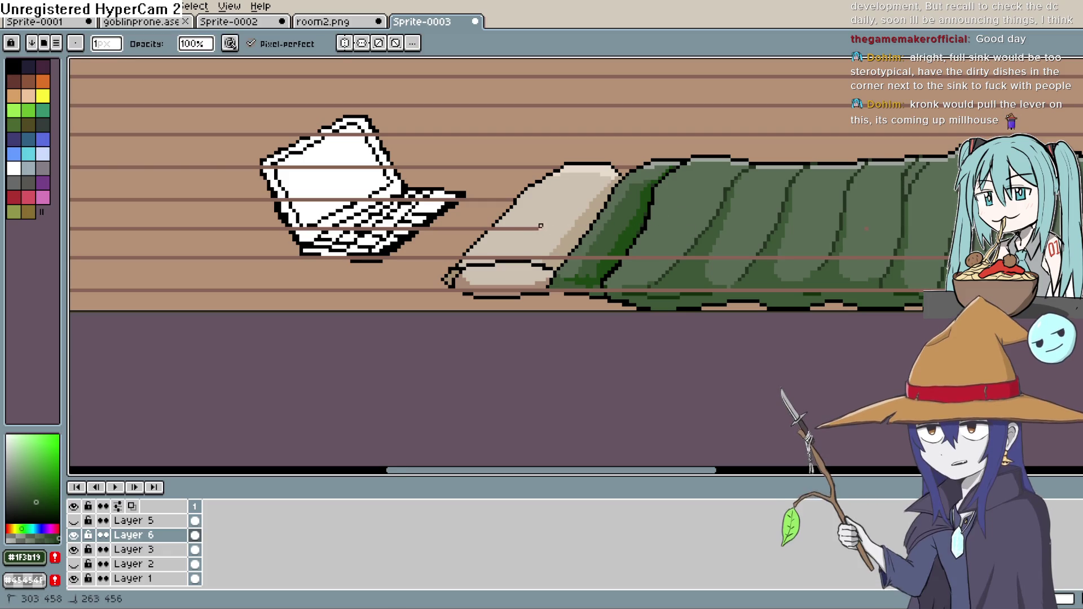
pyautogui.moveTo(505, 222); pyautogui.dragTo(601, 270)
pyautogui.moveTo(463, 212)
pyautogui.mouseDown()
pyautogui.moveTo(460, 228)
pyautogui.moveTo(484, 249)
pyautogui.mouseUp()
pyautogui.scroll(2, 506, 264)
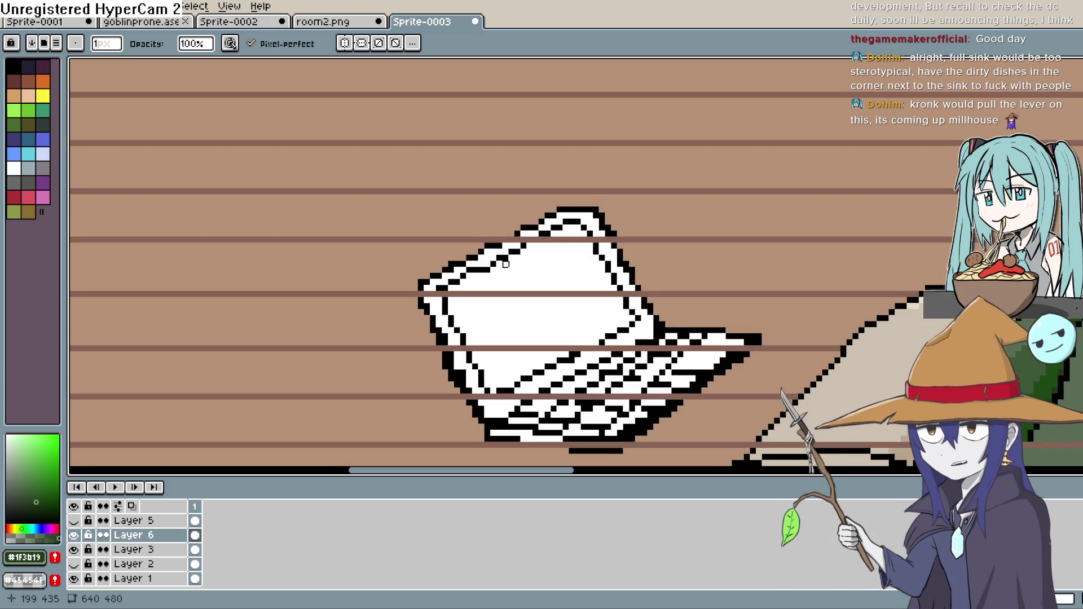
pyautogui.moveTo(563, 222)
pyautogui.mouseDown()
pyautogui.moveTo(567, 237)
pyautogui.moveTo(521, 255)
pyautogui.mouseUp()
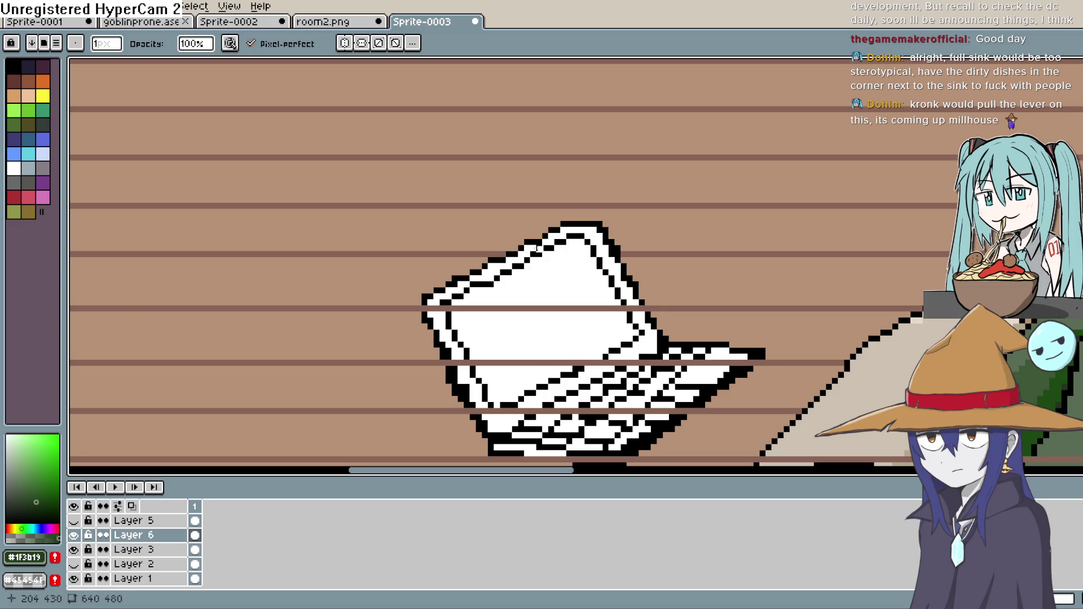
# Paint over the brown stripes crossing the laptop and below its keyboard.
pyautogui.moveTo(425, 309); pyautogui.dragTo(636, 309)
pyautogui.moveTo(737, 339)
pyautogui.mouseDown()
pyautogui.moveTo(738, 235)
pyautogui.moveTo(583, 258)
pyautogui.mouseUp()
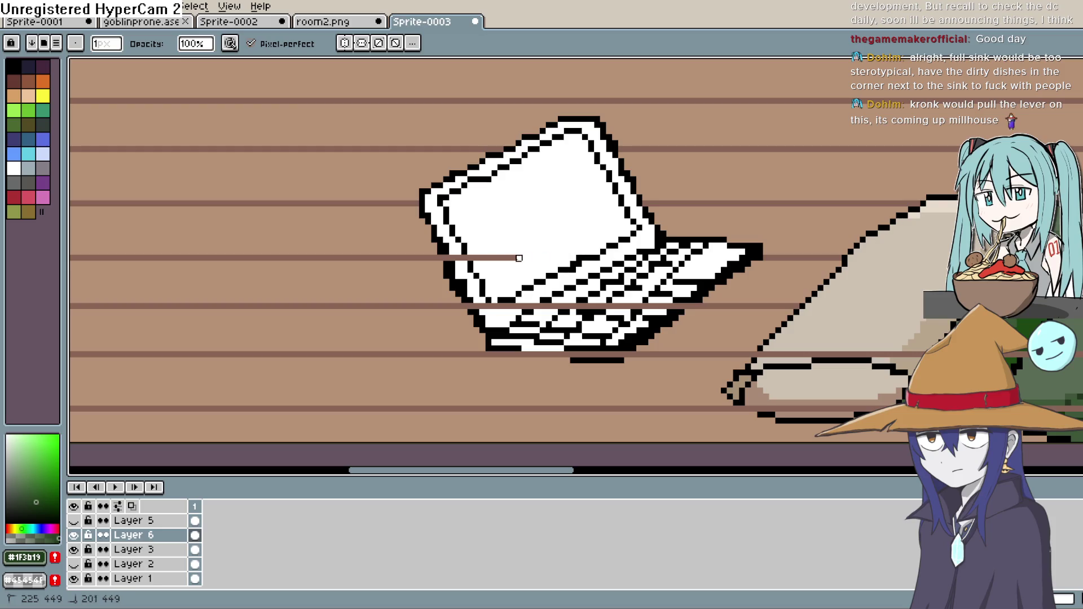
pyautogui.moveTo(458, 258); pyautogui.dragTo(525, 257)
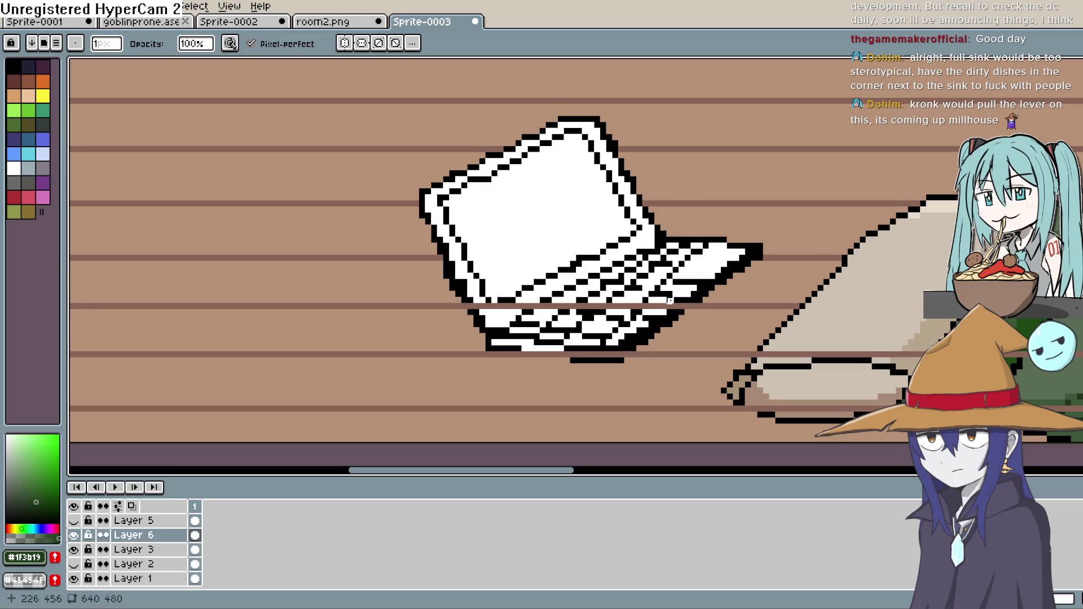
pyautogui.moveTo(697, 258)
pyautogui.mouseDown()
pyautogui.moveTo(683, 306)
pyautogui.moveTo(649, 305)
pyautogui.mouseUp()
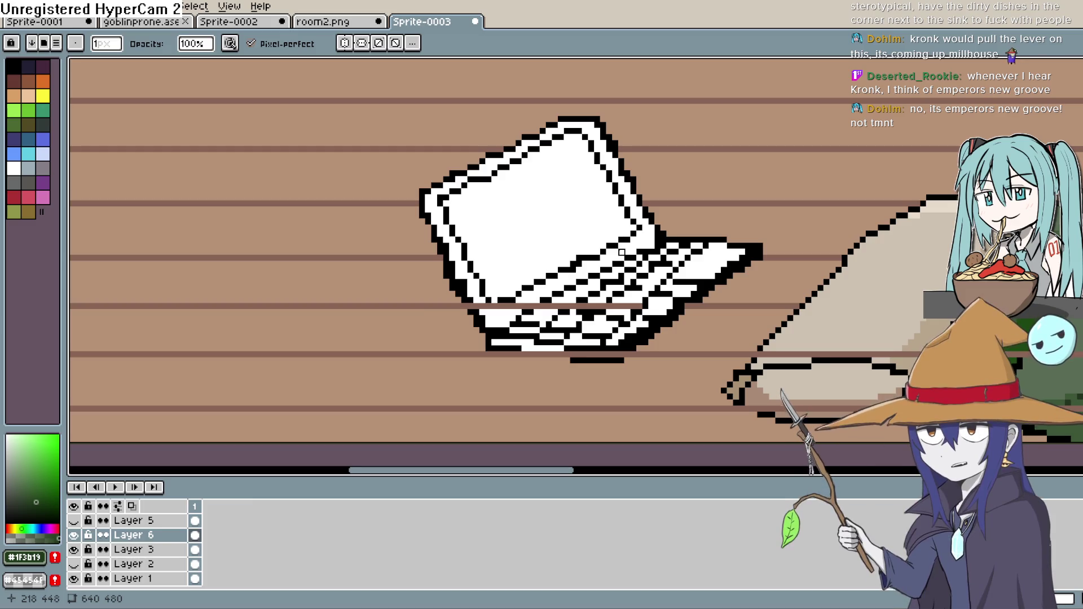
pyautogui.moveTo(634, 264); pyautogui.dragTo(660, 223)
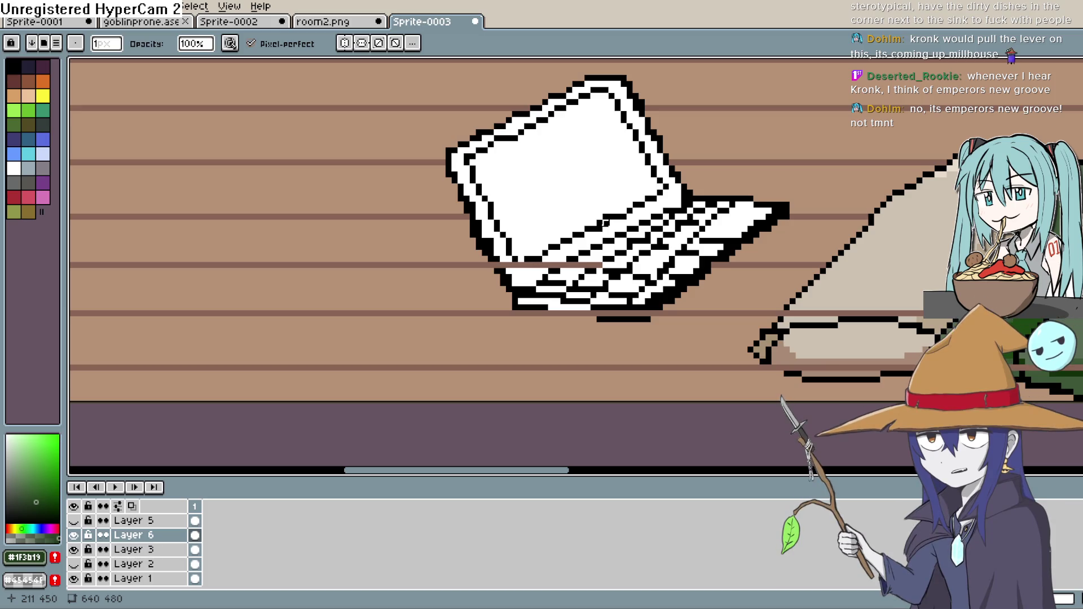
# Repaint the pixel row under the laptop with white pixels.
pyautogui.scroll(1, 605, 223)
pyautogui.scroll(1, 629, 259)
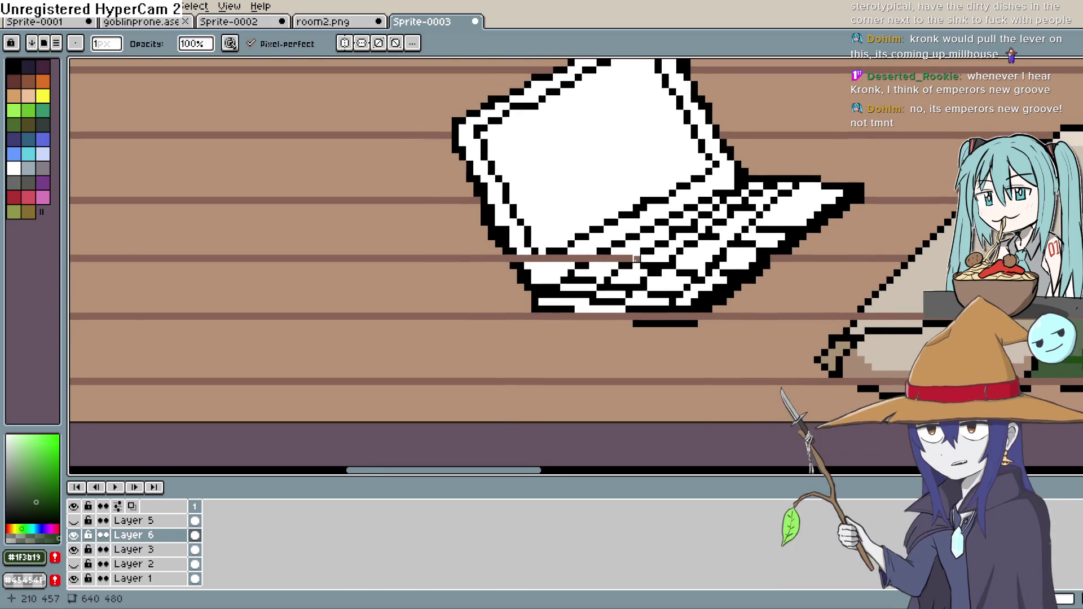
pyautogui.moveTo(603, 258); pyautogui.dragTo(549, 259)
pyautogui.hscroll(2, 592, 248)
pyautogui.scroll(-2, 620, 237)
pyautogui.moveTo(627, 241)
pyautogui.mouseDown()
pyautogui.moveTo(641, 234)
pyautogui.moveTo(511, 240)
pyautogui.mouseUp()
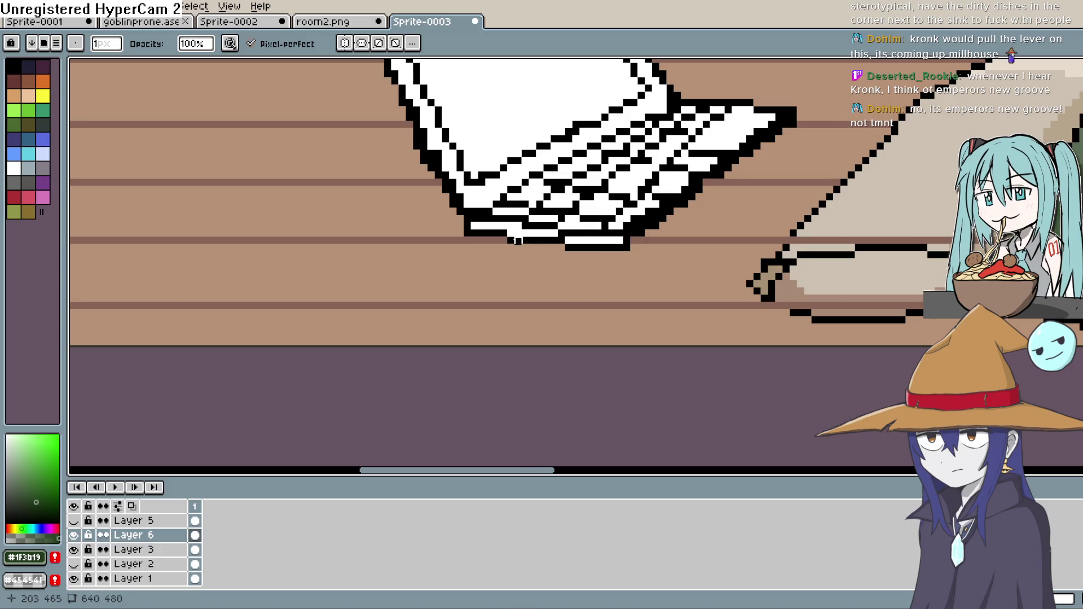
pyautogui.scroll(-8, 693, 168)
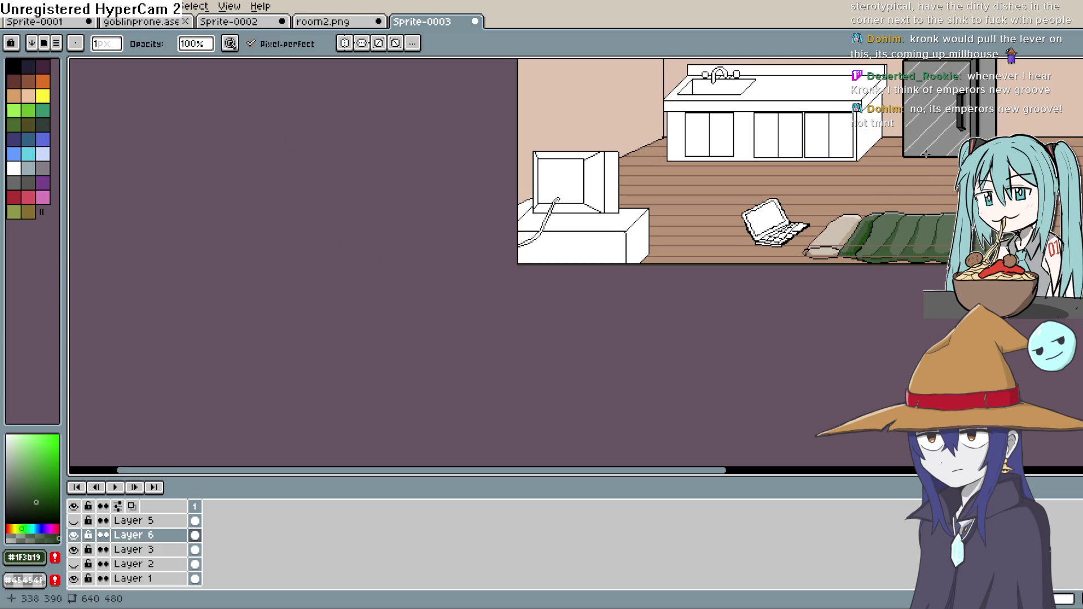
# Draw a brown line leftward under the sleeping bag toward the pillow and along its bottom edge.
pyautogui.scroll(4, 878, 255)
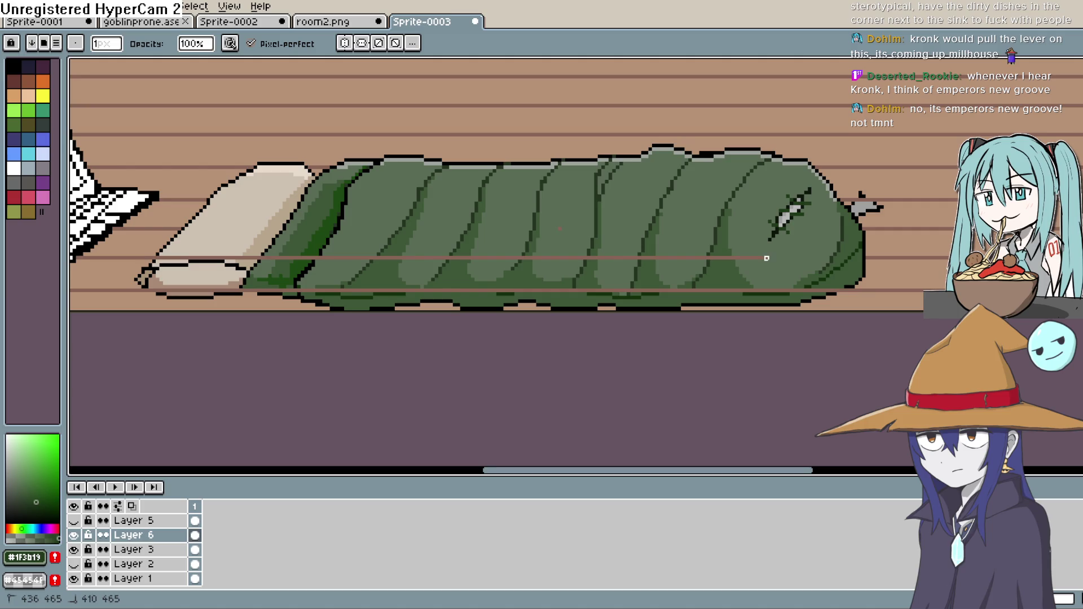
pyautogui.moveTo(567, 258); pyautogui.dragTo(303, 258)
pyautogui.moveTo(220, 259)
pyautogui.mouseDown()
pyautogui.moveTo(161, 259)
pyautogui.moveTo(226, 259)
pyautogui.moveTo(198, 255)
pyautogui.mouseUp()
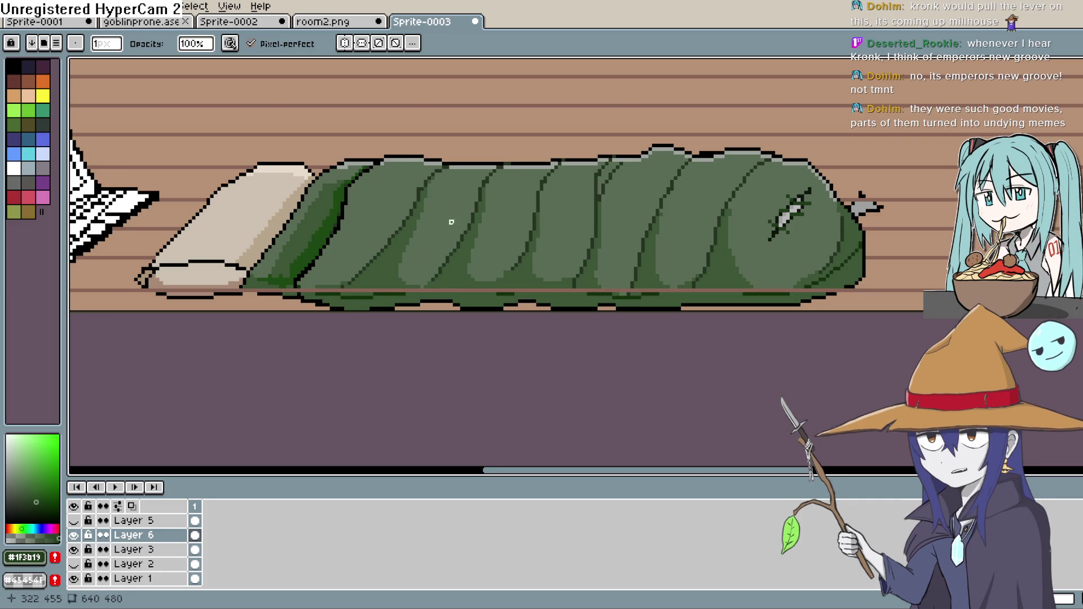
pyautogui.scroll(-2, 355, 230)
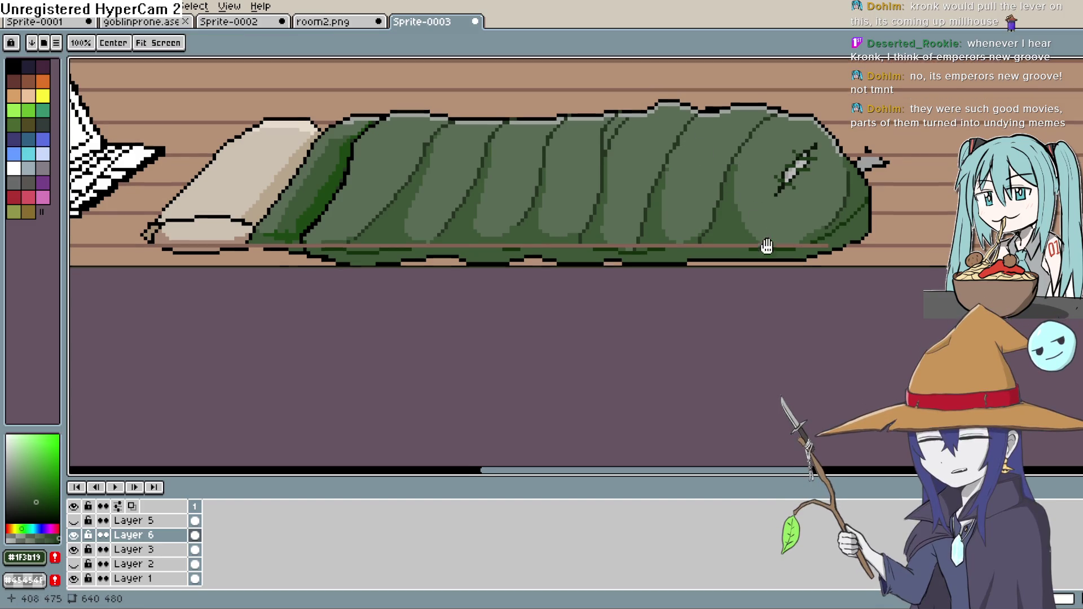
pyautogui.scroll(1, 814, 218)
pyautogui.moveTo(846, 263); pyautogui.dragTo(787, 260)
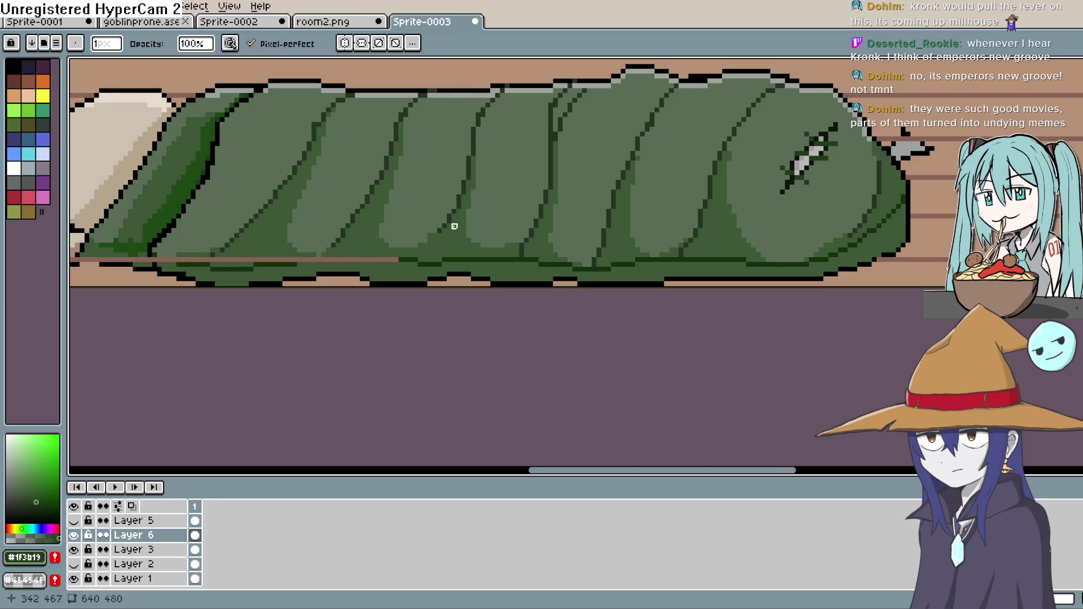
# Extend the brown line further left beneath the bag up to the pillow.
pyautogui.moveTo(454, 222); pyautogui.dragTo(726, 226)
pyautogui.moveTo(657, 239); pyautogui.dragTo(622, 240)
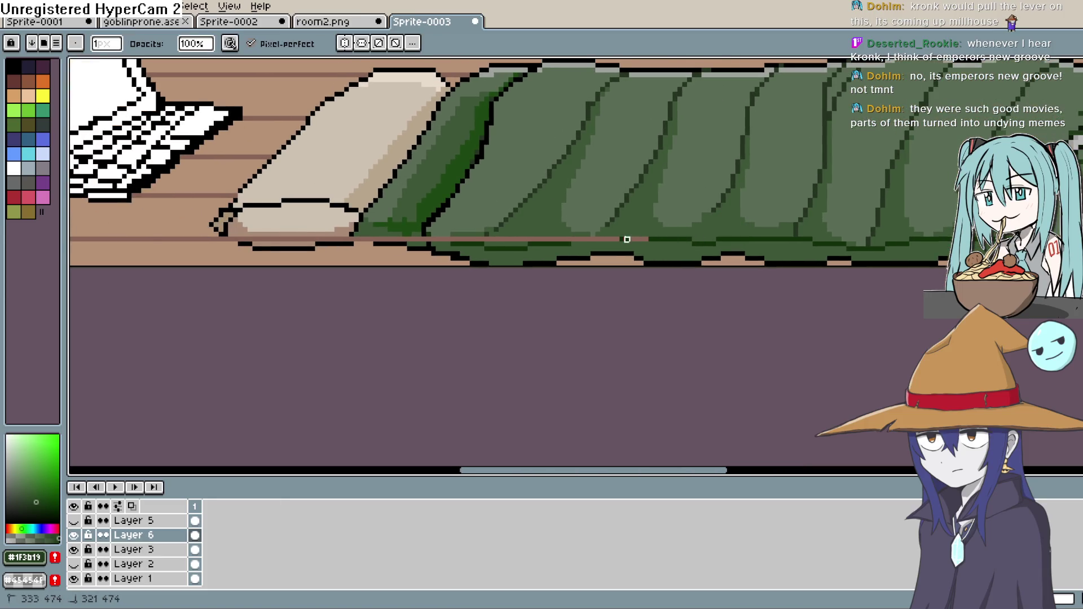
pyautogui.moveTo(545, 239)
pyautogui.mouseDown()
pyautogui.moveTo(415, 245)
pyautogui.moveTo(467, 235)
pyautogui.mouseUp()
pyautogui.hscroll(-3, 492, 230)
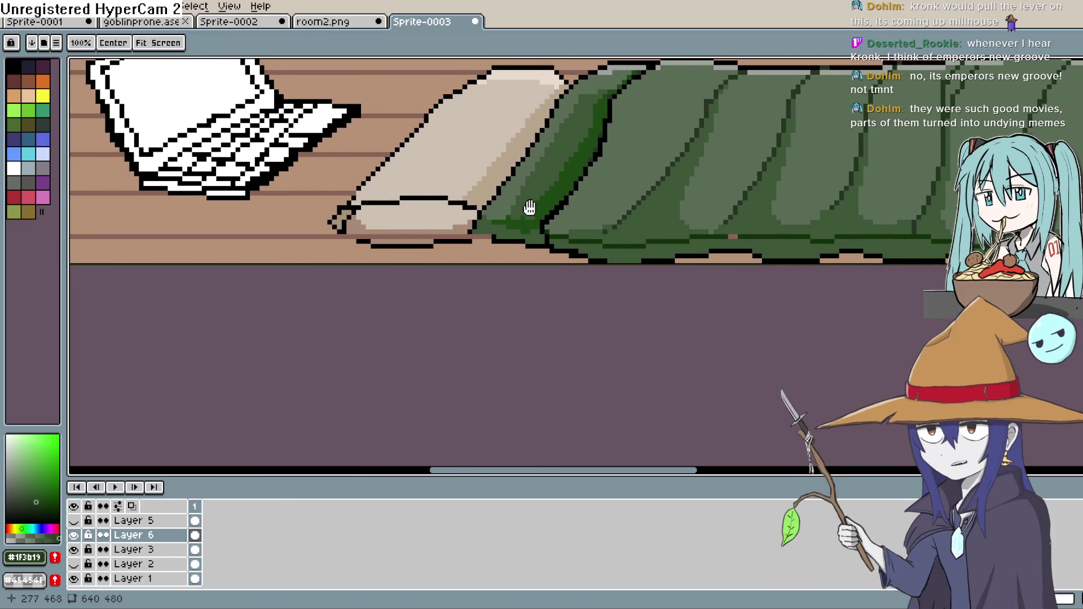
pyautogui.moveTo(441, 238); pyautogui.dragTo(441, 238)
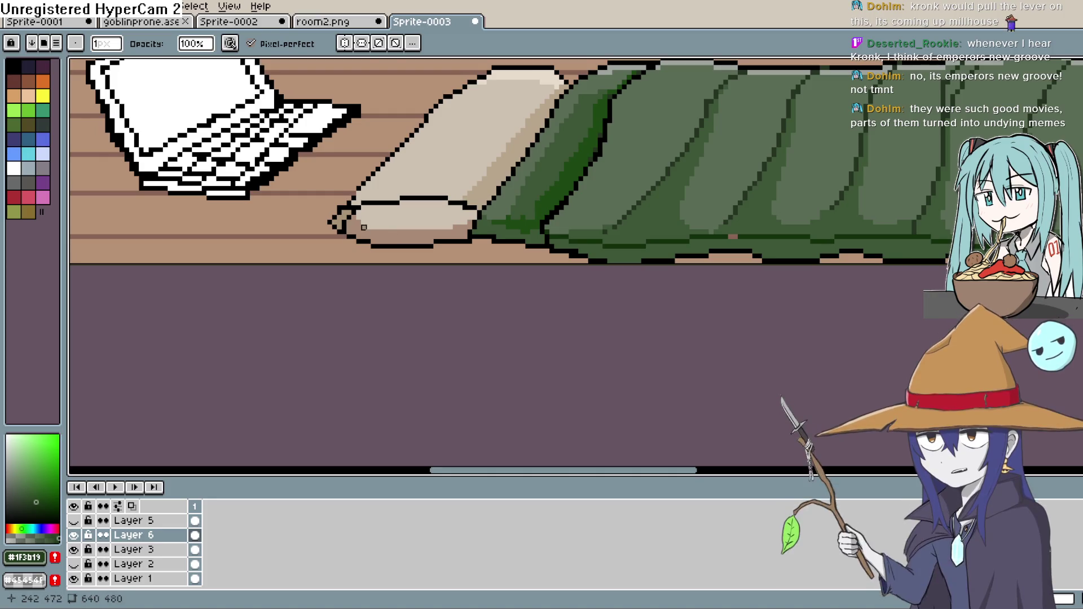
pyautogui.scroll(4, 428, 204)
pyautogui.hscroll(2, 428, 203)
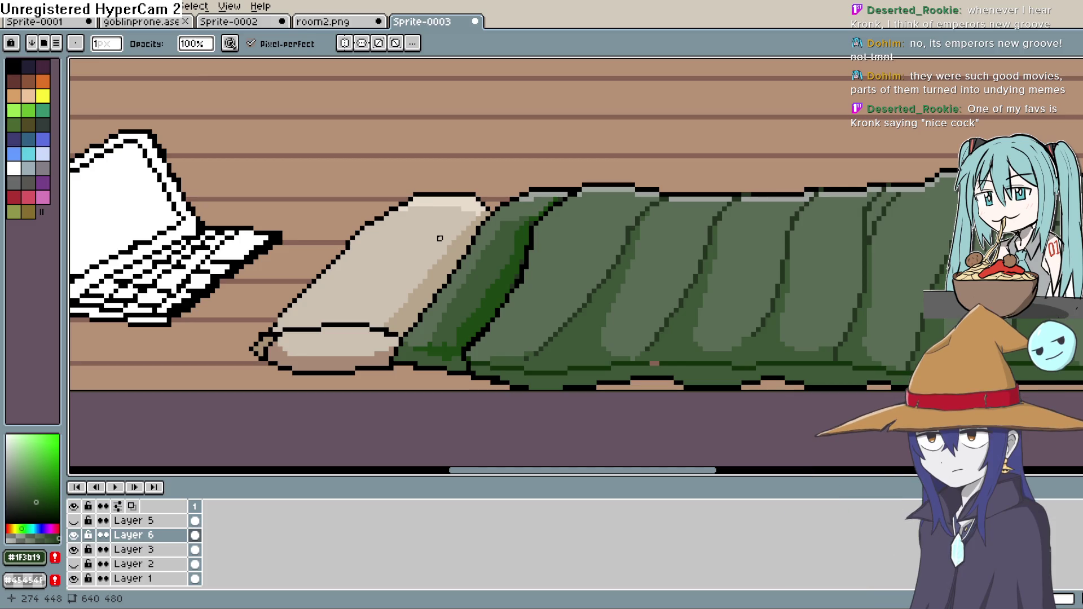
# Pan slightly left and zoom out to show the whole room.
pyautogui.press('h')
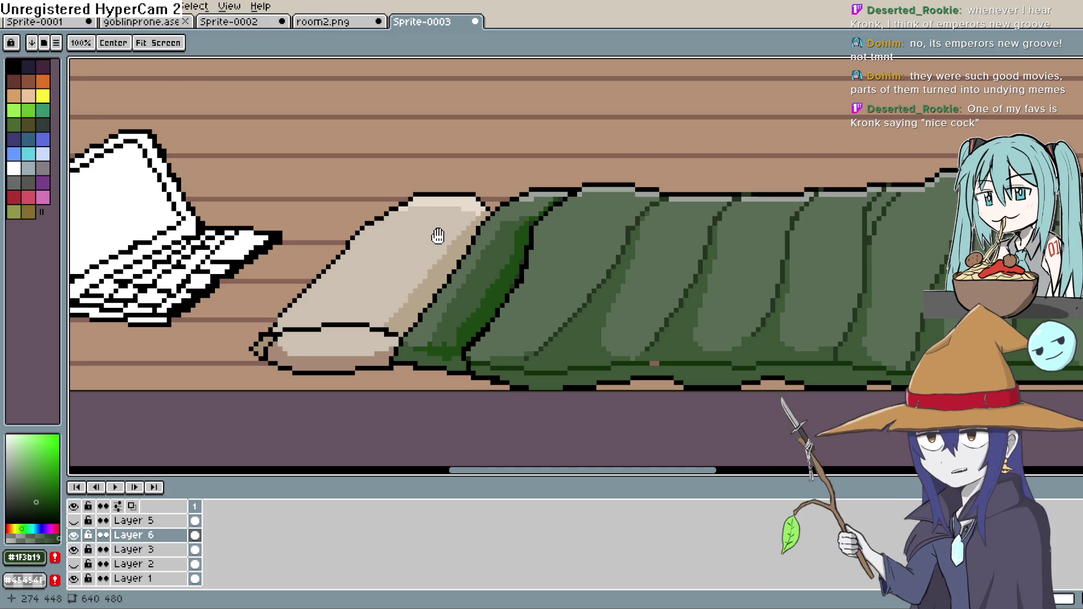
pyautogui.moveTo(532, 273); pyautogui.dragTo(496, 265)
pyautogui.scroll(-1, 515, 264)
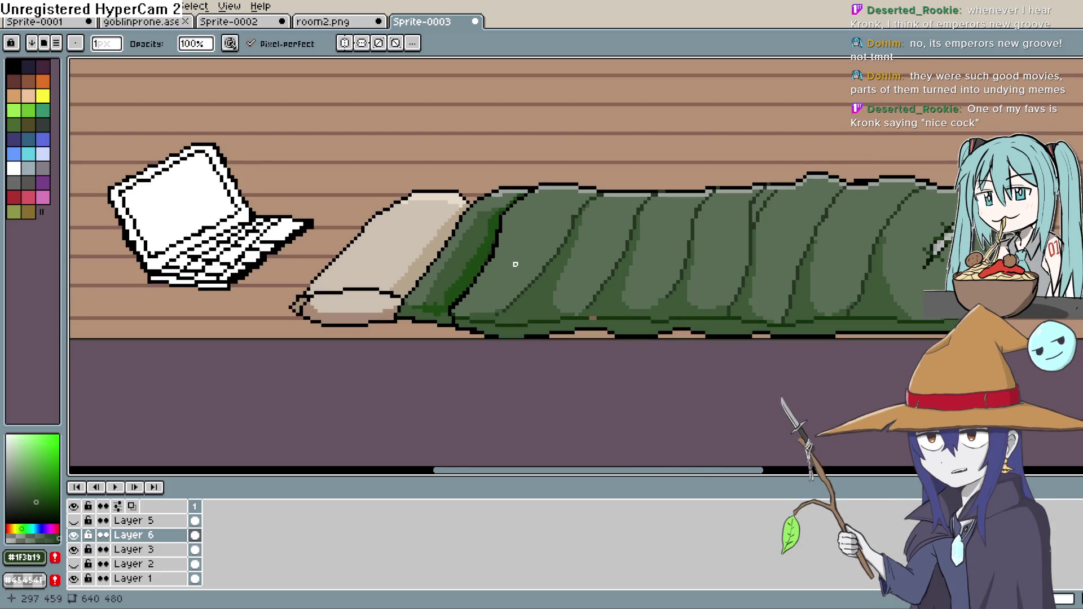
pyautogui.scroll(-2, 515, 271)
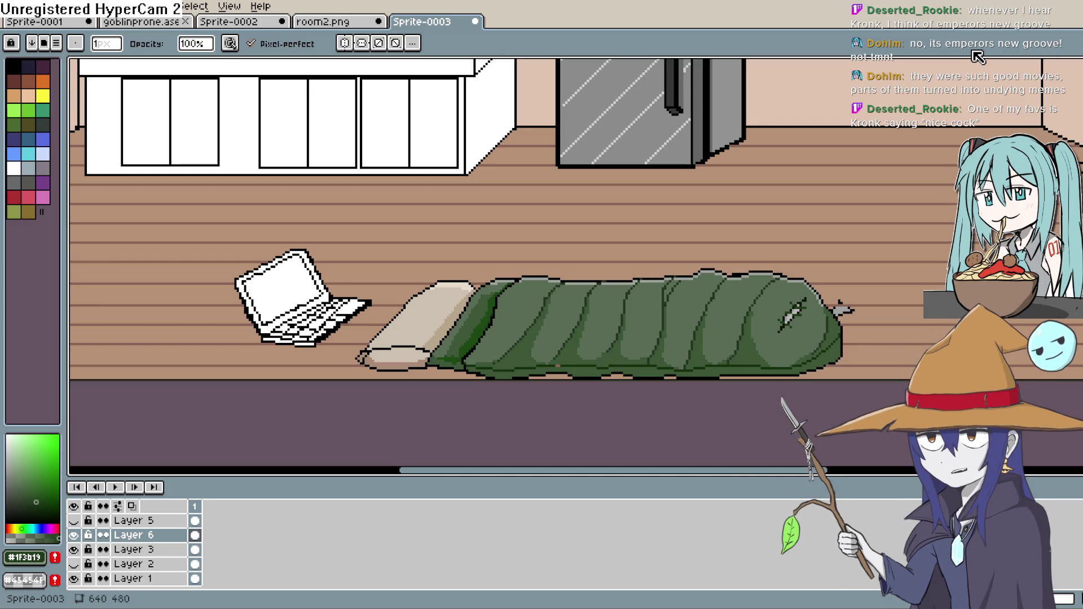
# Frame the fridge and window and pick a less saturated green.
pyautogui.scroll(-2, 903, 245)
pyautogui.moveTo(842, 243)
pyautogui.mouseDown()
pyautogui.moveTo(796, 293)
pyautogui.moveTo(756, 266)
pyautogui.mouseUp()
pyautogui.moveTo(665, 282); pyautogui.dragTo(689, 317)
pyautogui.scroll(-4, 782, 290)
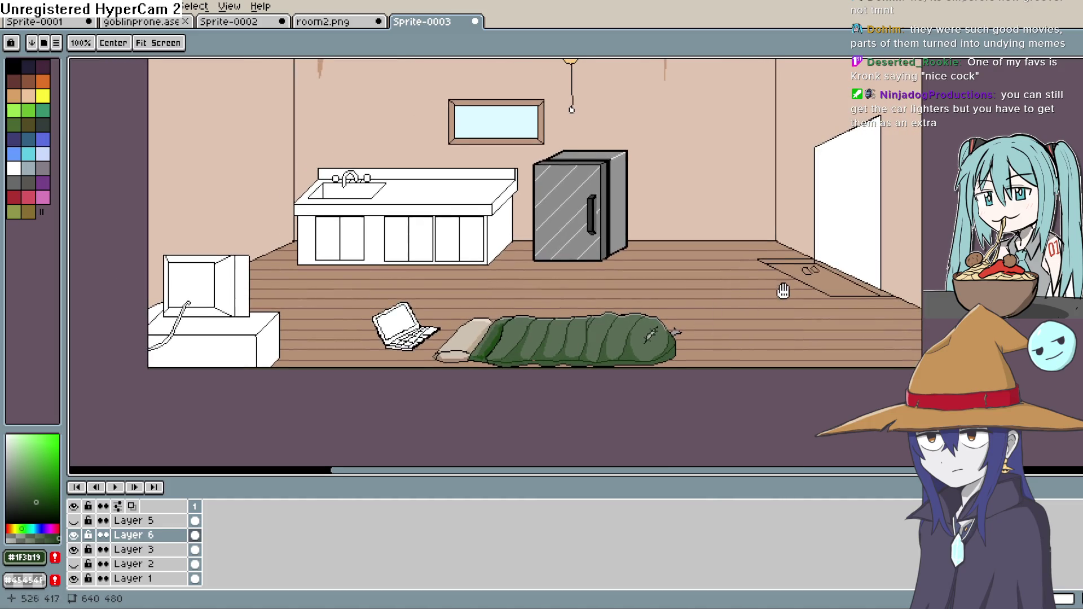
pyautogui.scroll(2, 801, 313)
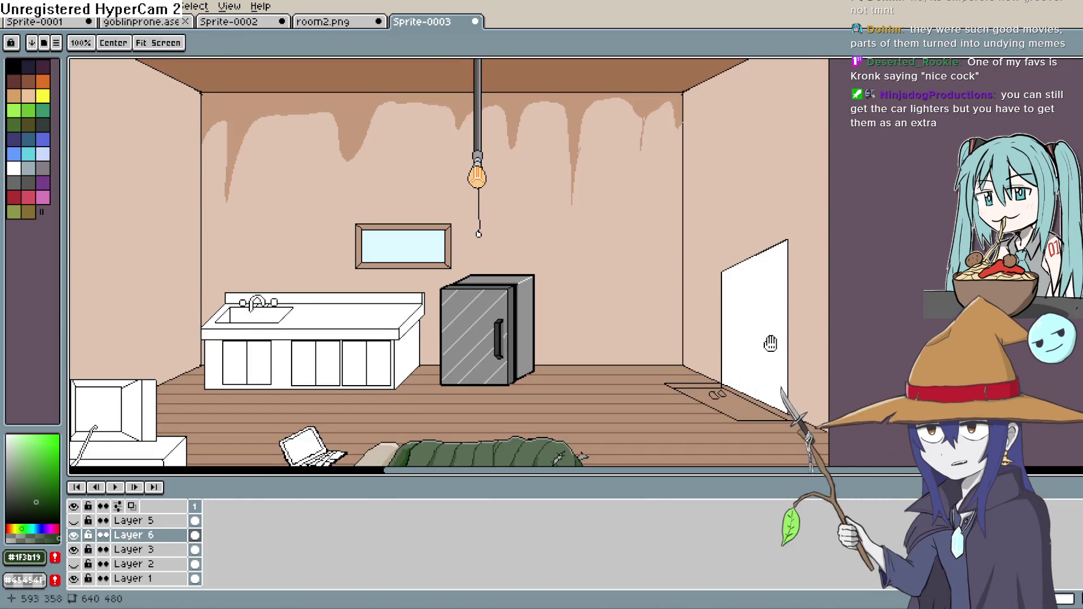
pyautogui.moveTo(875, 333); pyautogui.dragTo(844, 260)
pyautogui.click(24, 504)
# Sample the beige wall colour #e0c4b1 from the canvas with the eyedropper.
pyautogui.press('i')
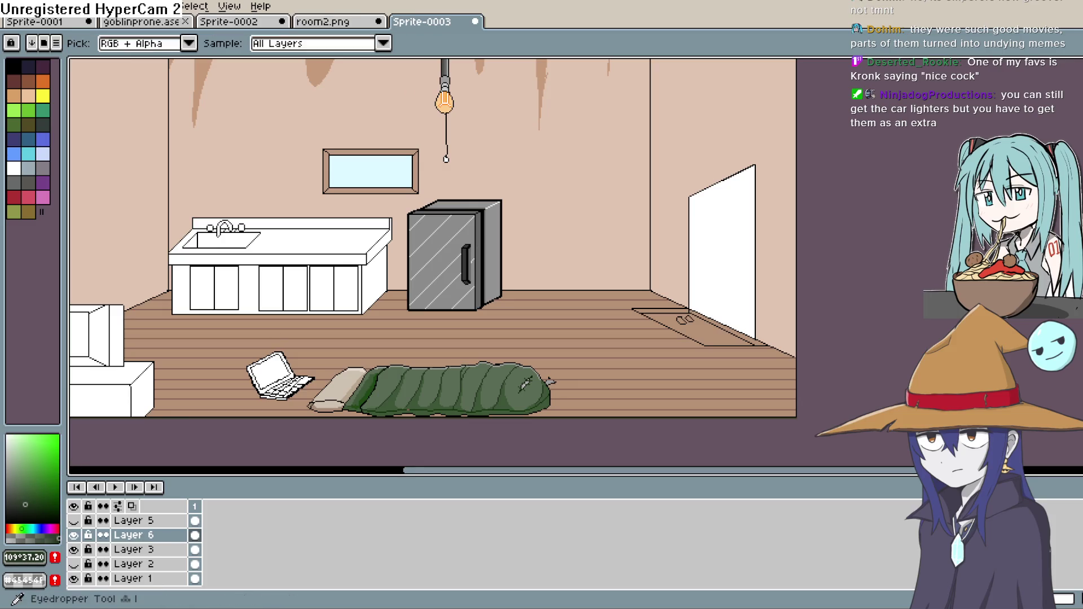
pyautogui.moveTo(648, 275); pyautogui.dragTo(657, 225)
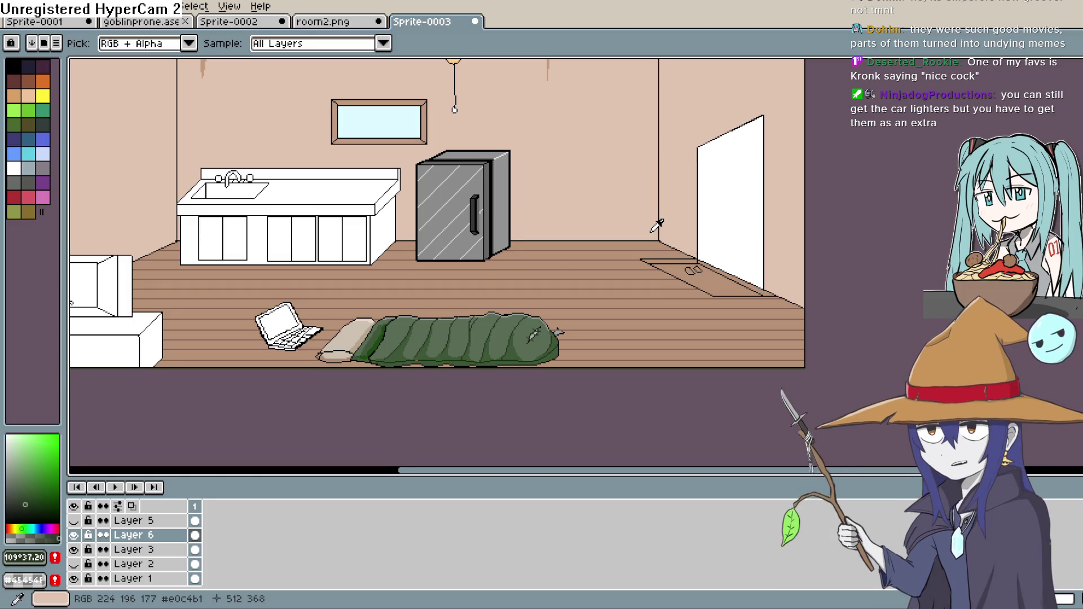
pyautogui.scroll(-2, 658, 226)
pyautogui.press('h')
pyautogui.scroll(3, 709, 121)
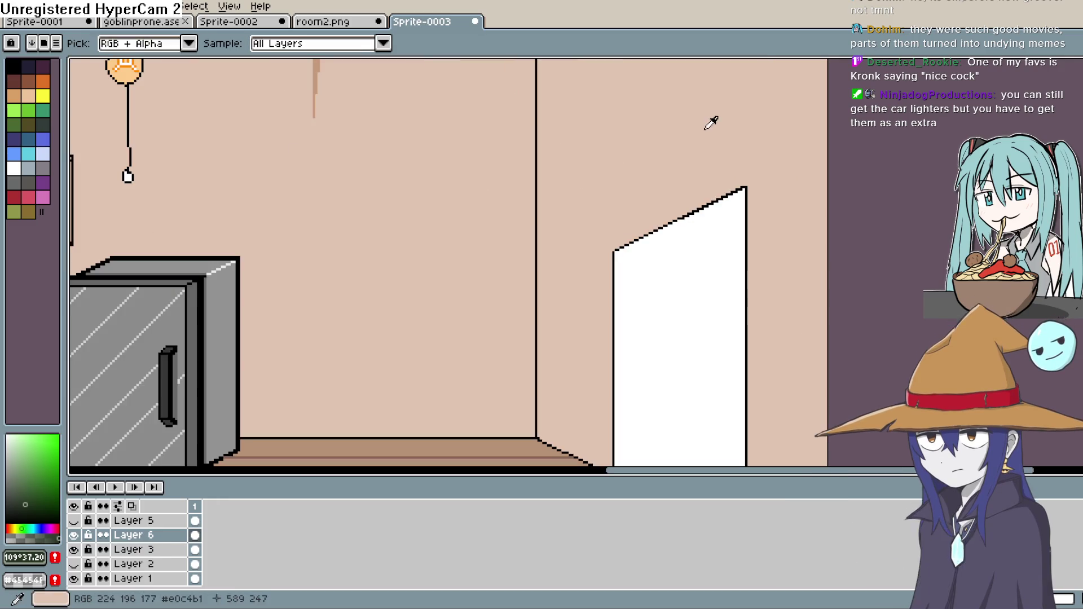
pyautogui.moveTo(718, 133); pyautogui.dragTo(666, 90)
pyautogui.scroll(-3, 666, 91)
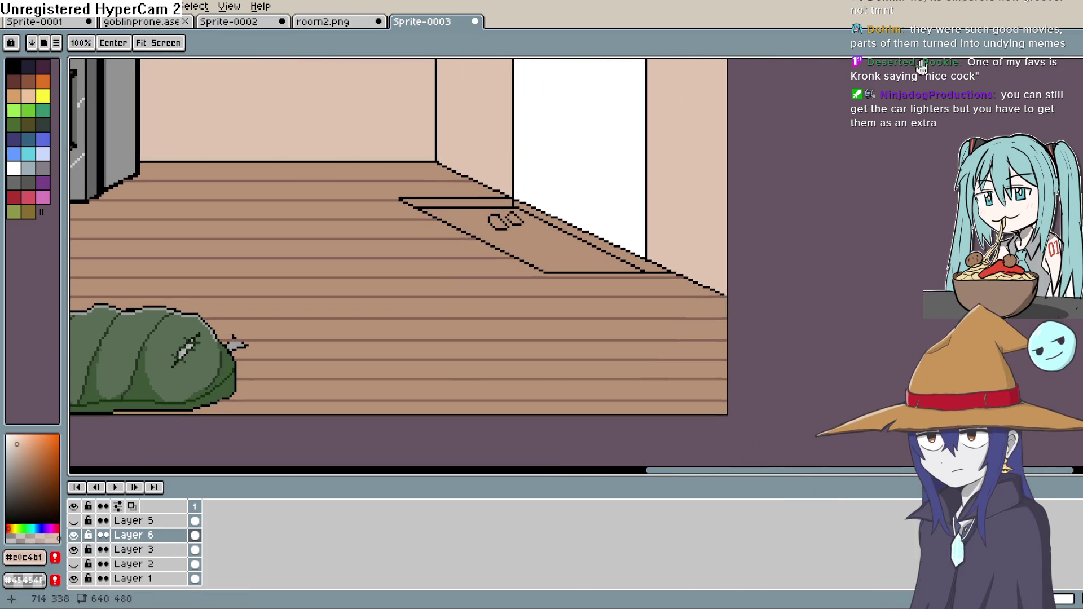
pyautogui.press('i')
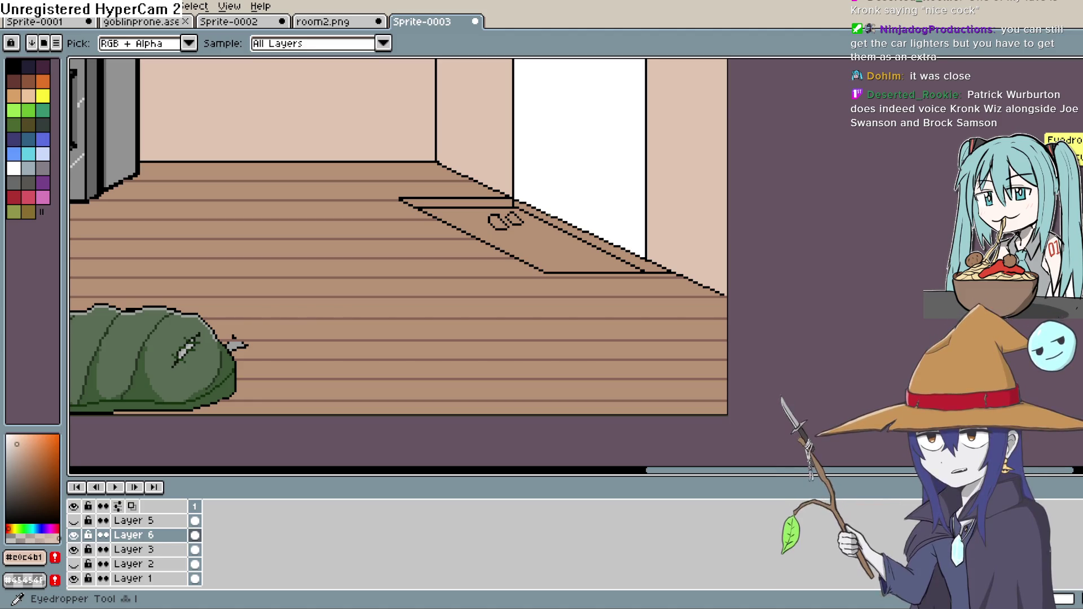
pyautogui.moveTo(623, 283); pyautogui.dragTo(704, 257)
# Select the doormat by colour and fill it with light grey #b2b2b2.
pyautogui.press('i')
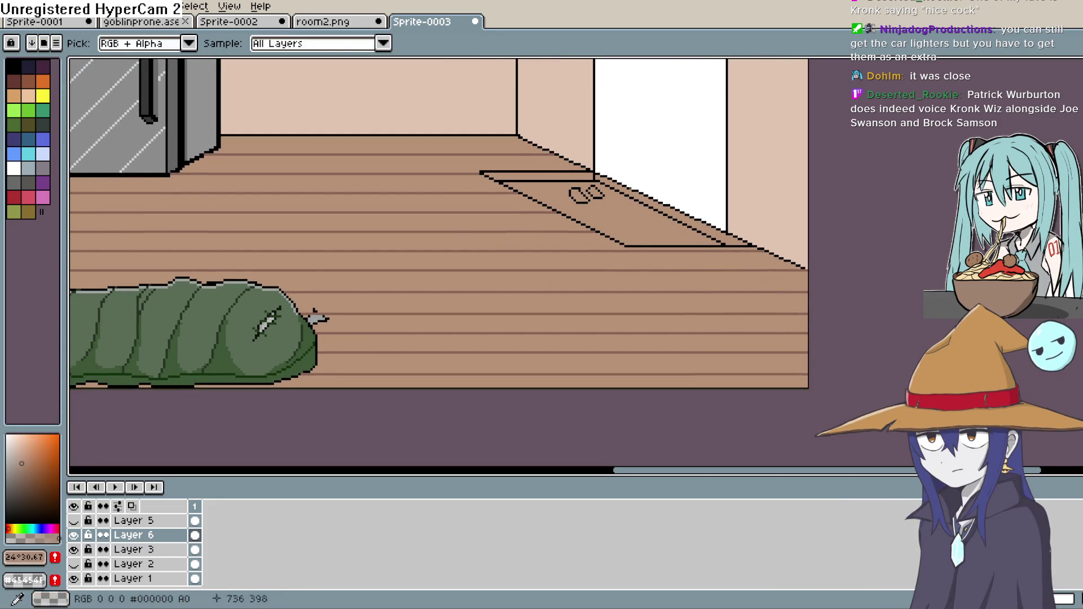
pyautogui.press('w')
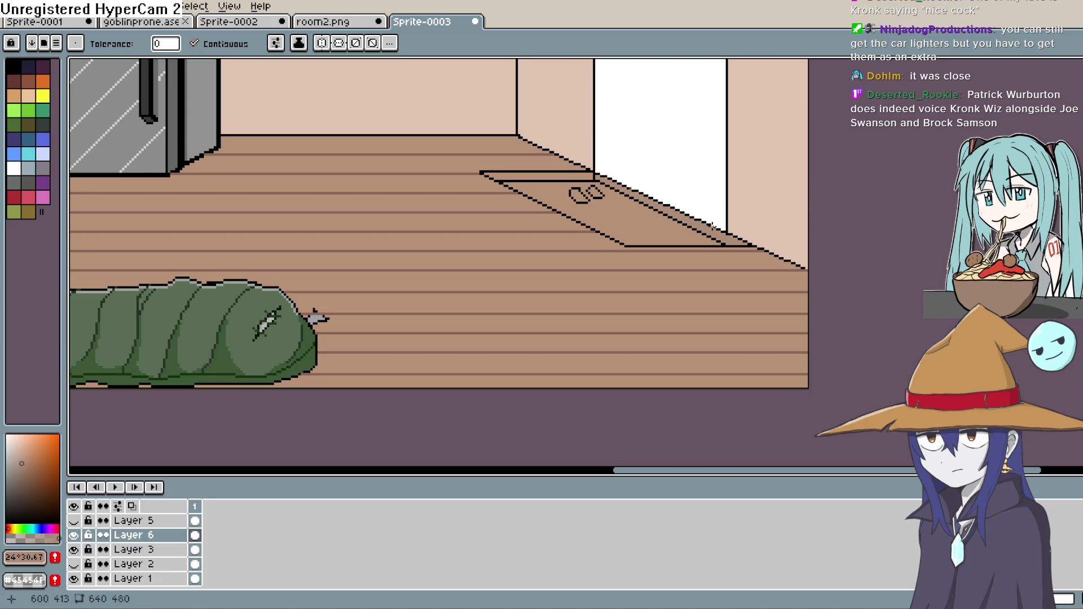
pyautogui.click(690, 221)
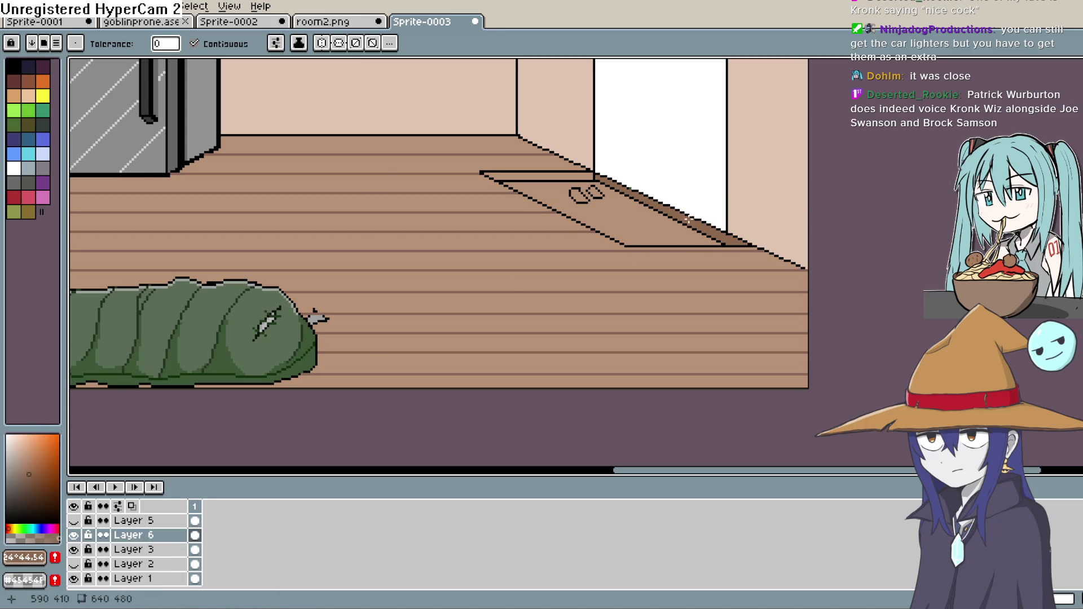
pyautogui.click(12, 464)
pyautogui.click(685, 219)
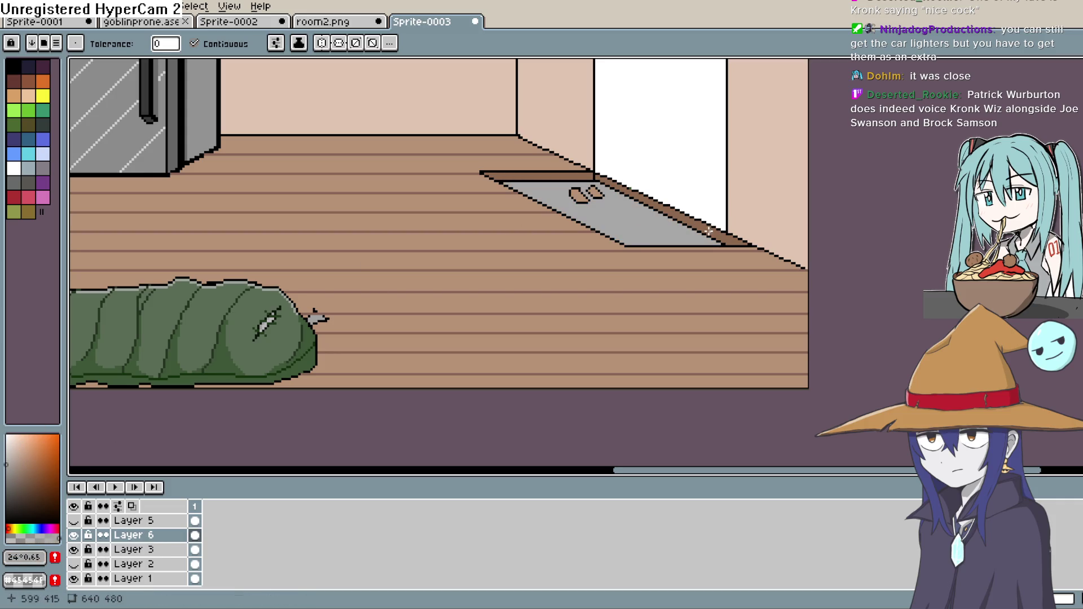
# Fill both shoes on the doormat with a darker grey.
pyautogui.click(7, 501)
pyautogui.click(579, 195)
pyautogui.click(595, 192)
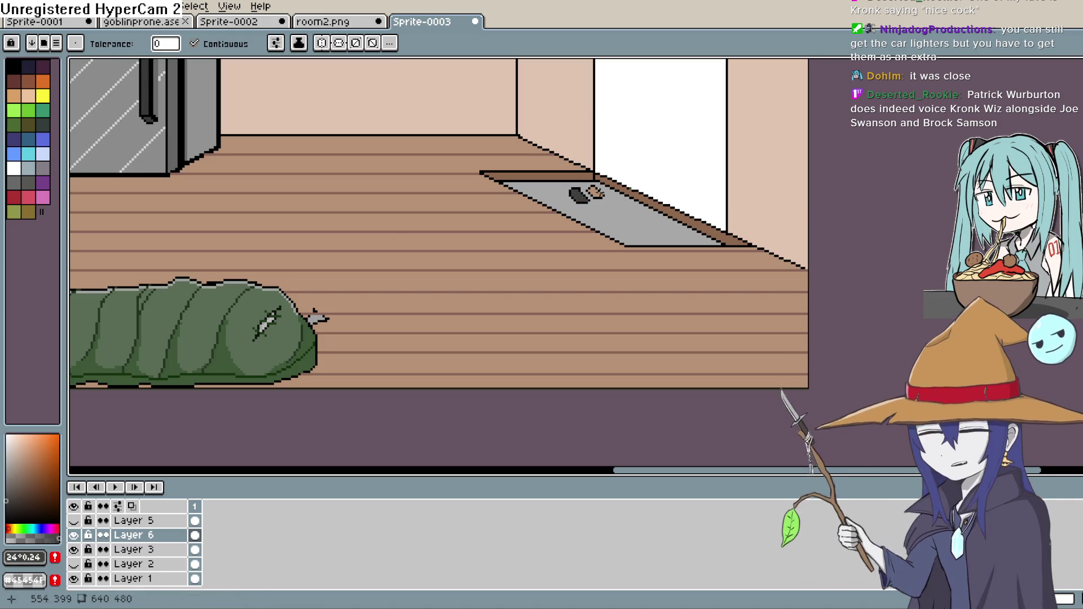
pyautogui.scroll(1, 604, 249)
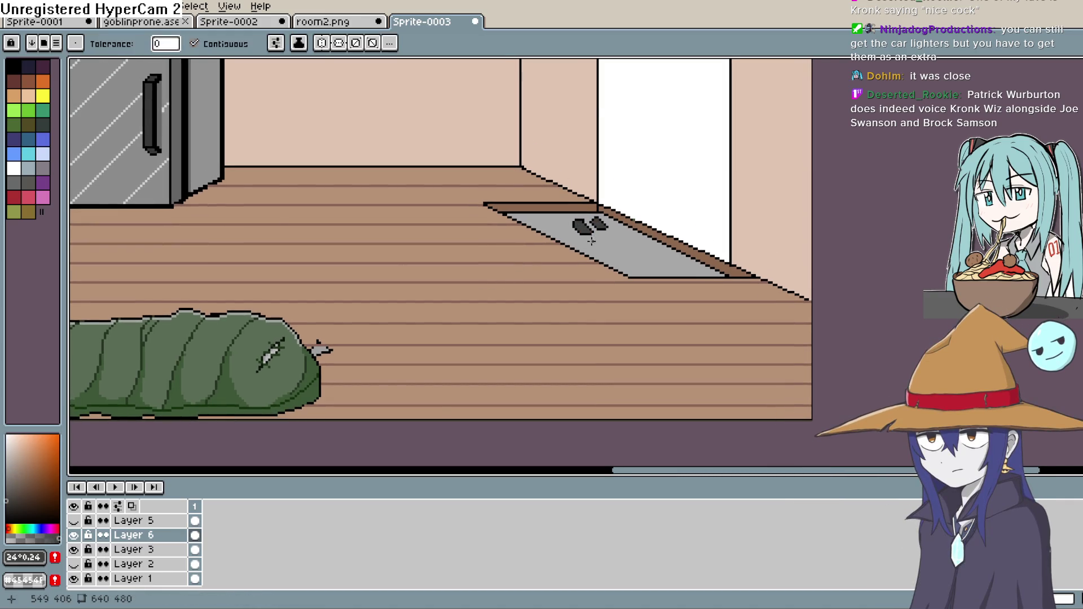
pyautogui.scroll(8, 591, 241)
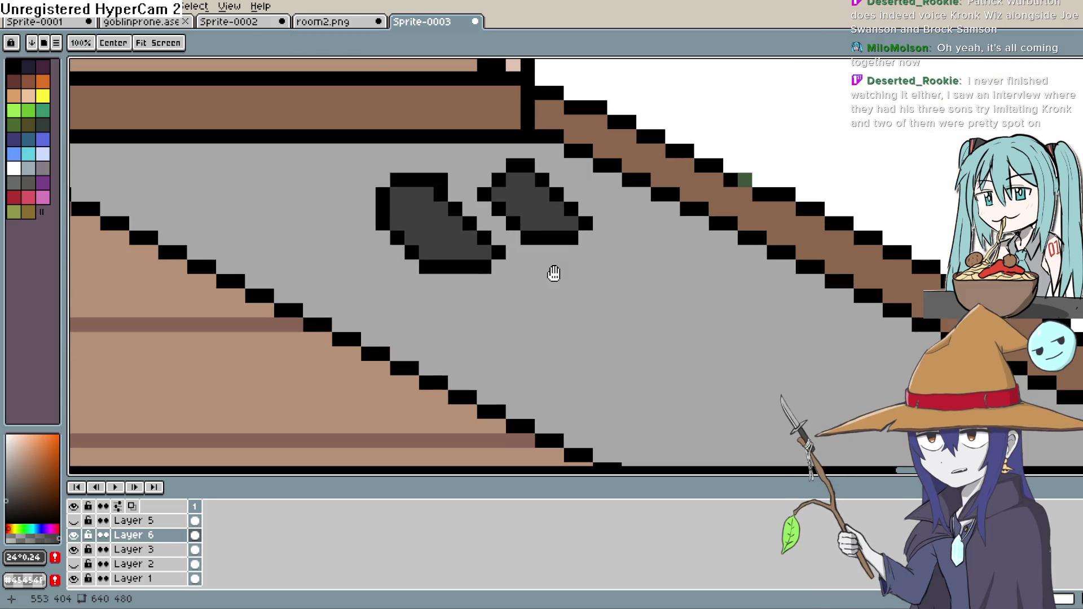
# Darken three pixels along the top of the left shoe.
pyautogui.moveTo(553, 271); pyautogui.dragTo(562, 336)
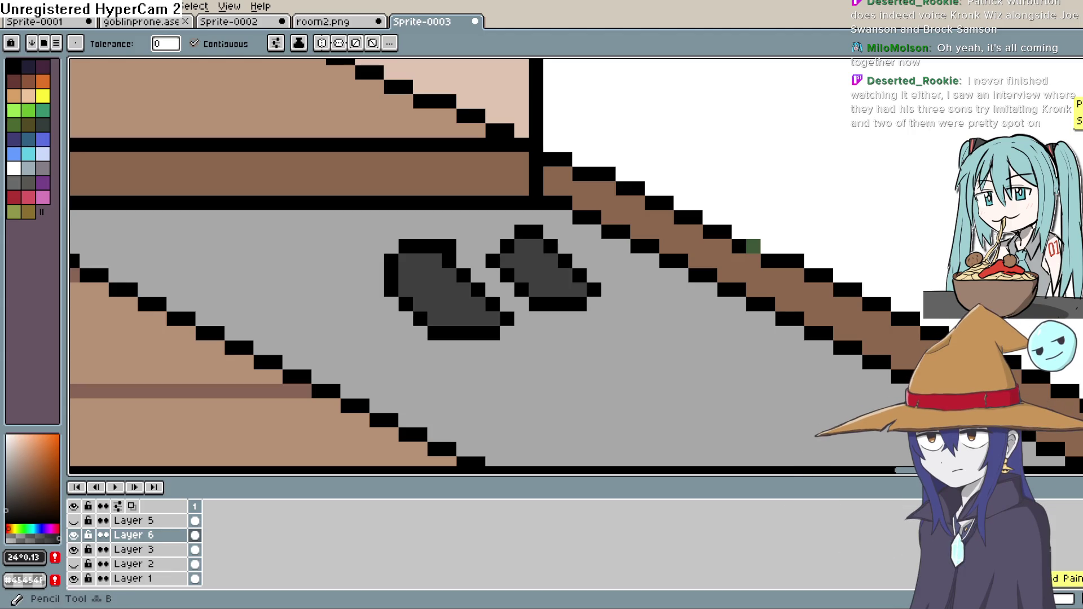
pyautogui.press('b')
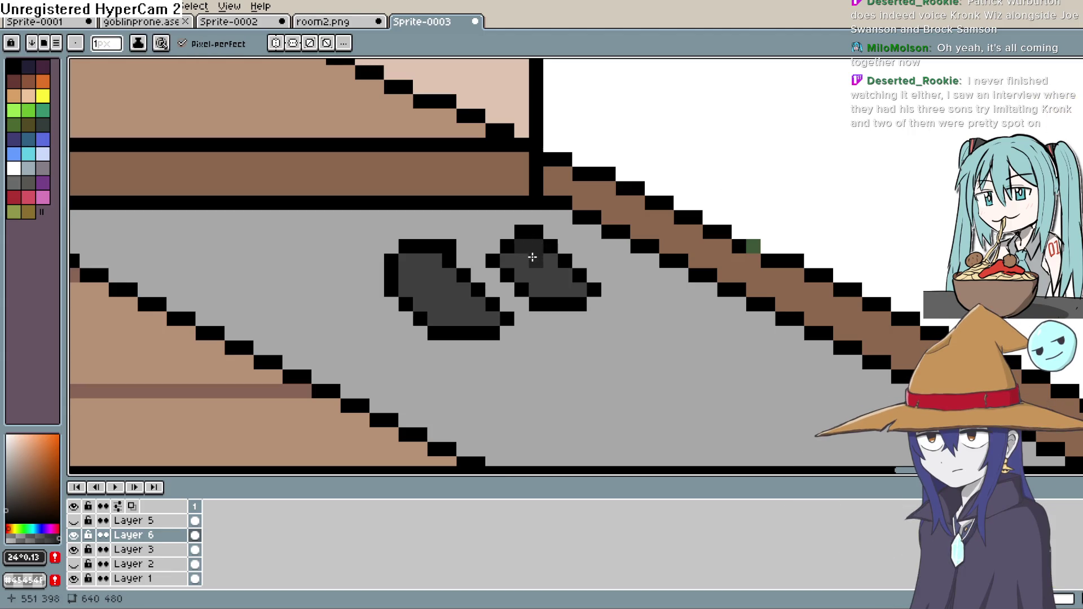
pyautogui.moveTo(432, 264); pyautogui.dragTo(417, 274)
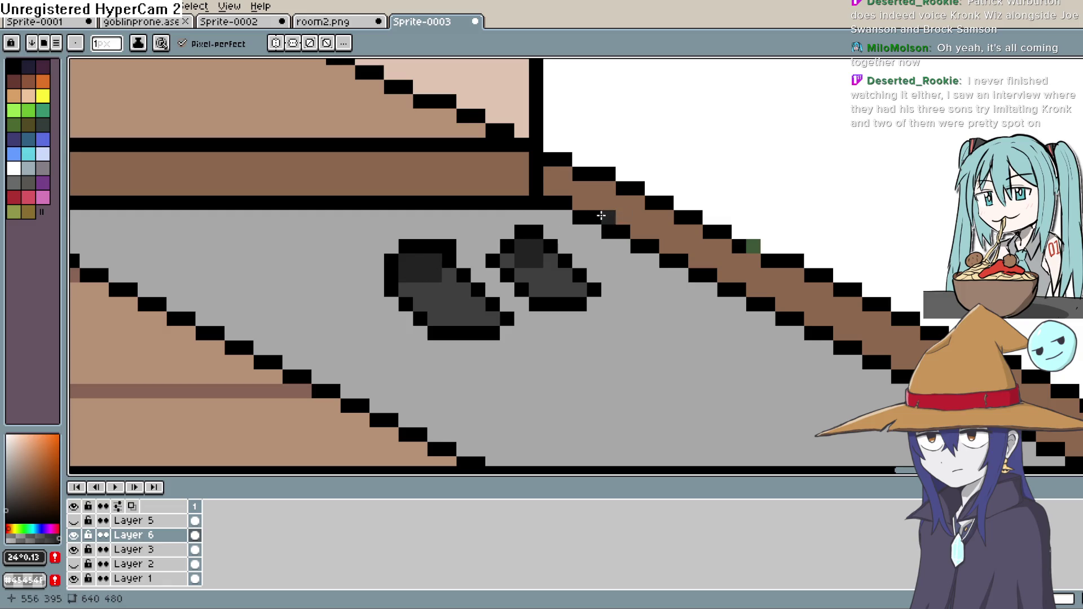
pyautogui.hotkey('ctrl', 'z')
pyautogui.hotkey('ctrl', 'z')
pyautogui.hotkey('ctrl', 'z')
pyautogui.moveTo(435, 260); pyautogui.dragTo(405, 261)
# Choose a lighter grey for the shoe highlights.
pyautogui.press('i')
pyautogui.click(485, 218)
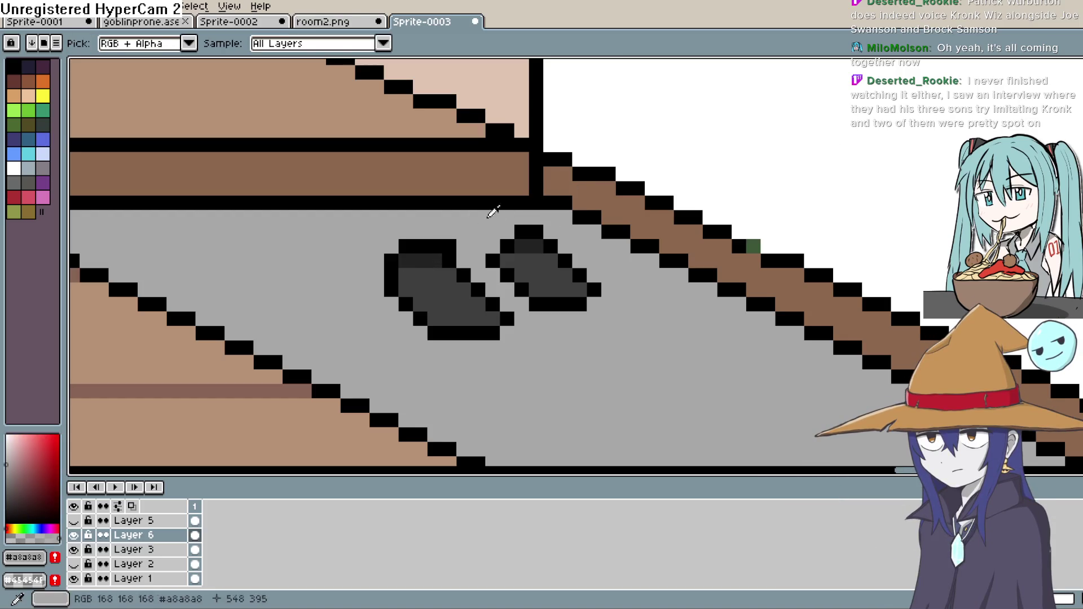
pyautogui.press('b')
pyautogui.scroll(-2, 665, 174)
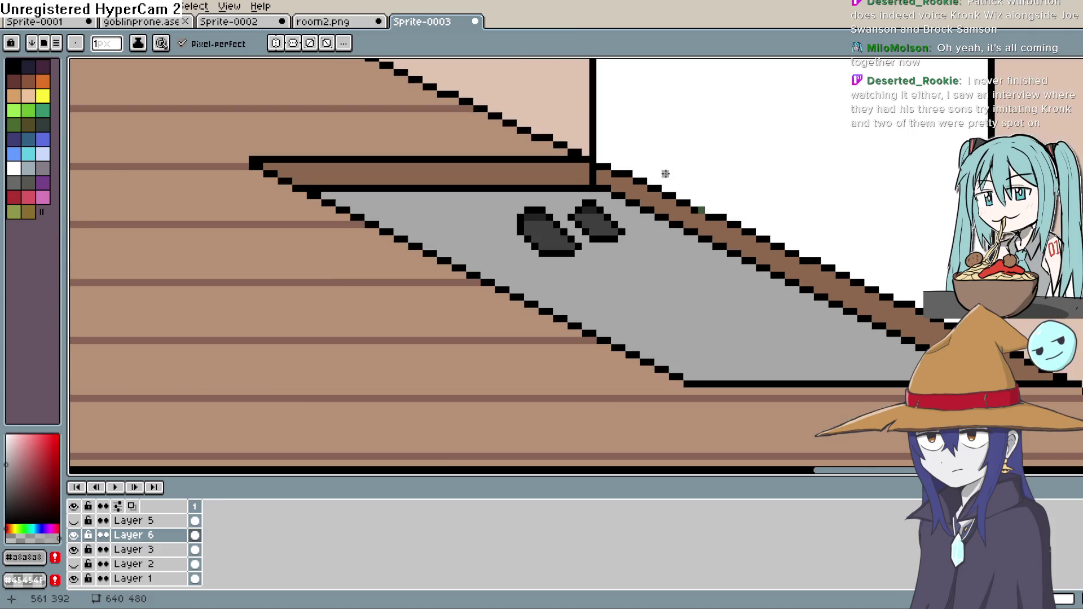
pyautogui.scroll(3, 653, 186)
pyautogui.click(6, 490)
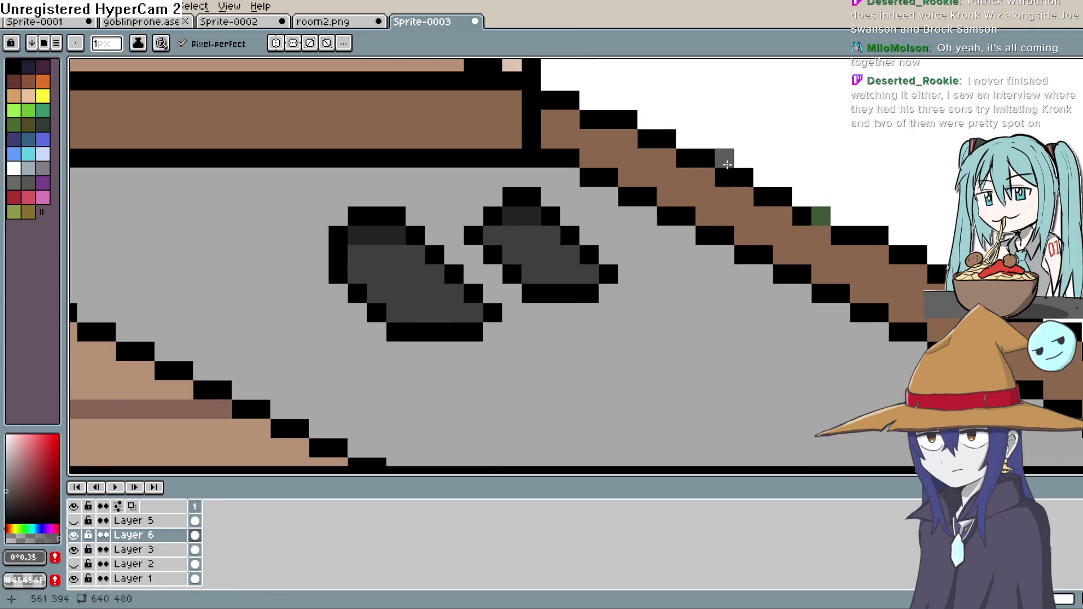
# Dot three highlight pixels on the left shoe and two on the right shoe.
pyautogui.click(348, 254)
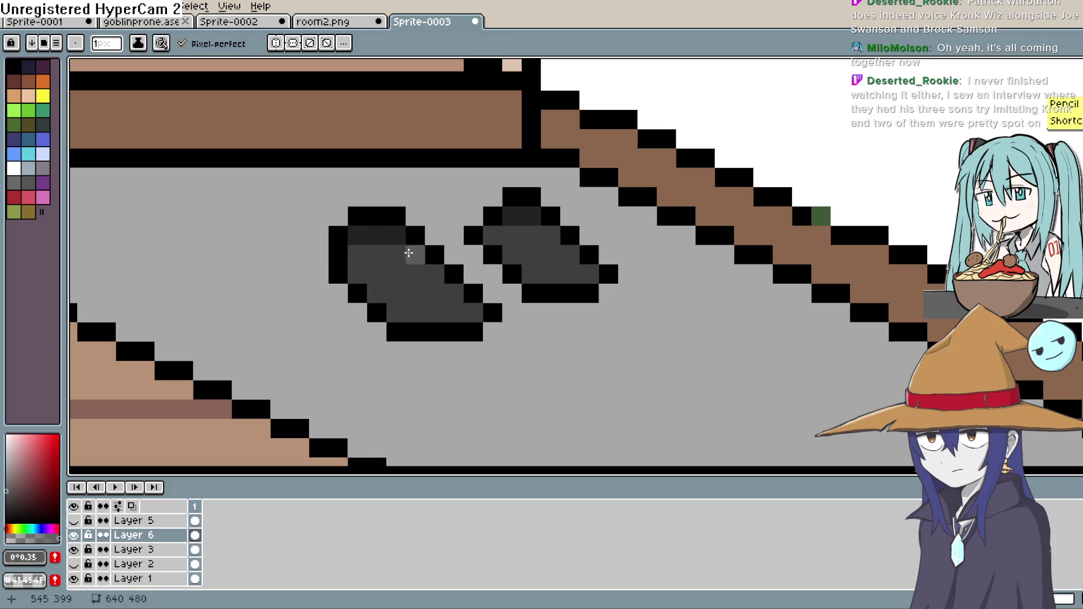
pyautogui.click(453, 294)
pyautogui.click(473, 312)
pyautogui.click(550, 235)
pyautogui.click(570, 254)
pyautogui.scroll(-10, 594, 273)
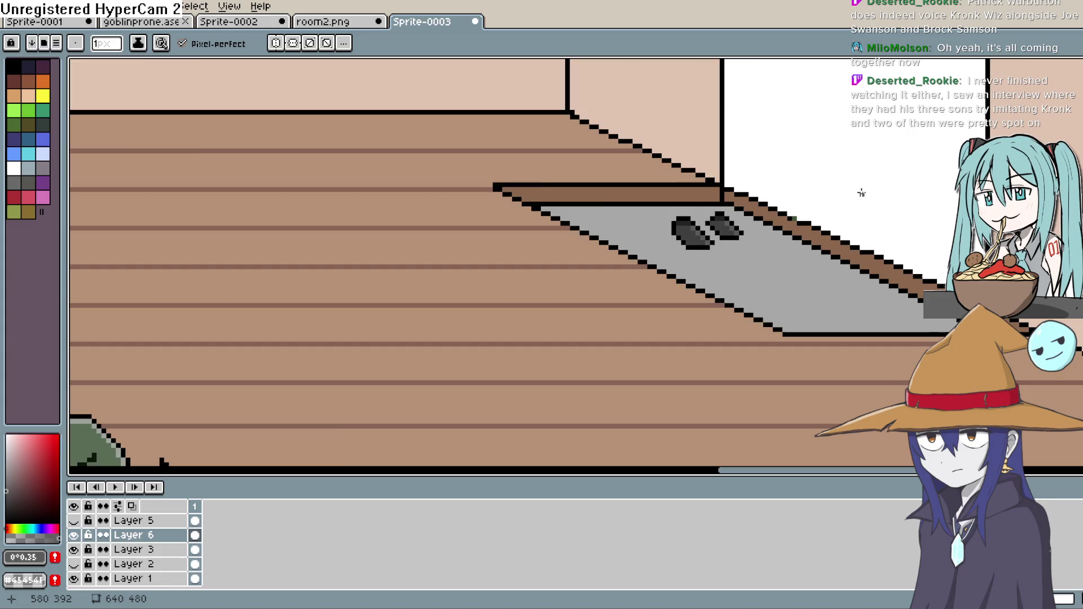
pyautogui.scroll(6, 910, 171)
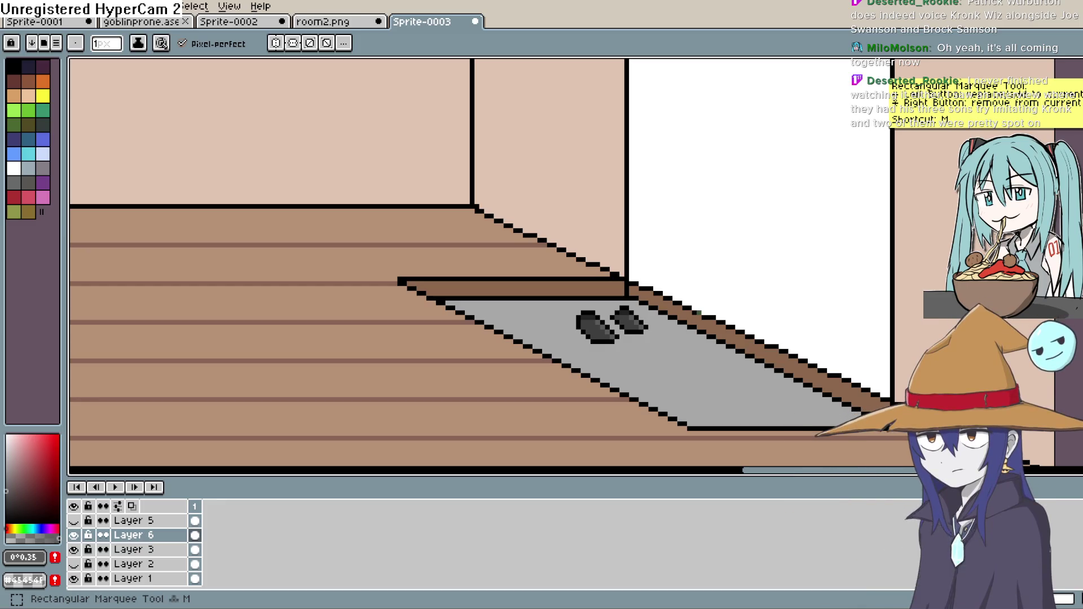
pyautogui.moveTo(333, 277); pyautogui.dragTo(689, 206)
pyautogui.moveTo(212, 324)
pyautogui.mouseDown()
pyautogui.moveTo(701, 287)
pyautogui.moveTo(830, 241)
pyautogui.mouseUp()
pyautogui.moveTo(272, 340)
pyautogui.mouseDown()
pyautogui.moveTo(585, 204)
pyautogui.moveTo(373, 362)
pyautogui.moveTo(374, 321)
pyautogui.mouseUp()
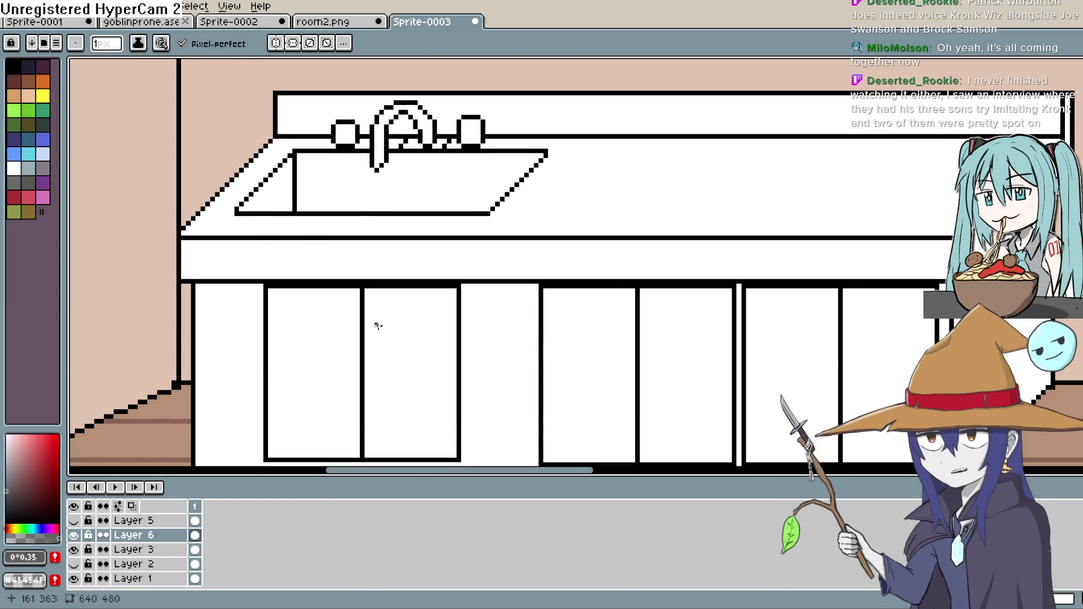
# Make the goblin layer (Layer 5) visible and frame the room.
pyautogui.scroll(-2, 429, 310)
pyautogui.press('space')
pyautogui.scroll(-4, 536, 265)
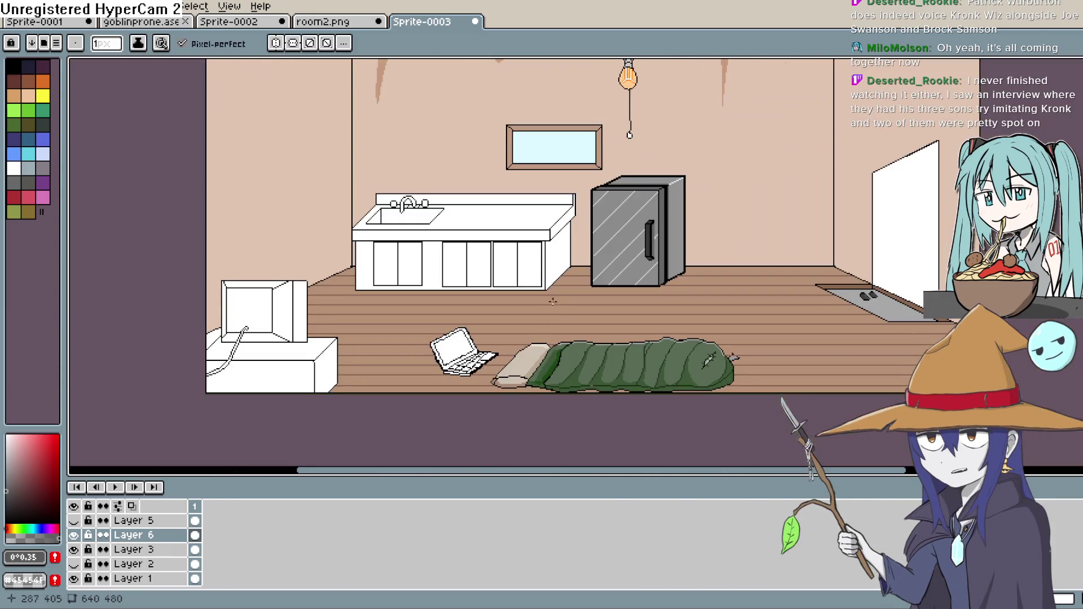
pyautogui.click(74, 521)
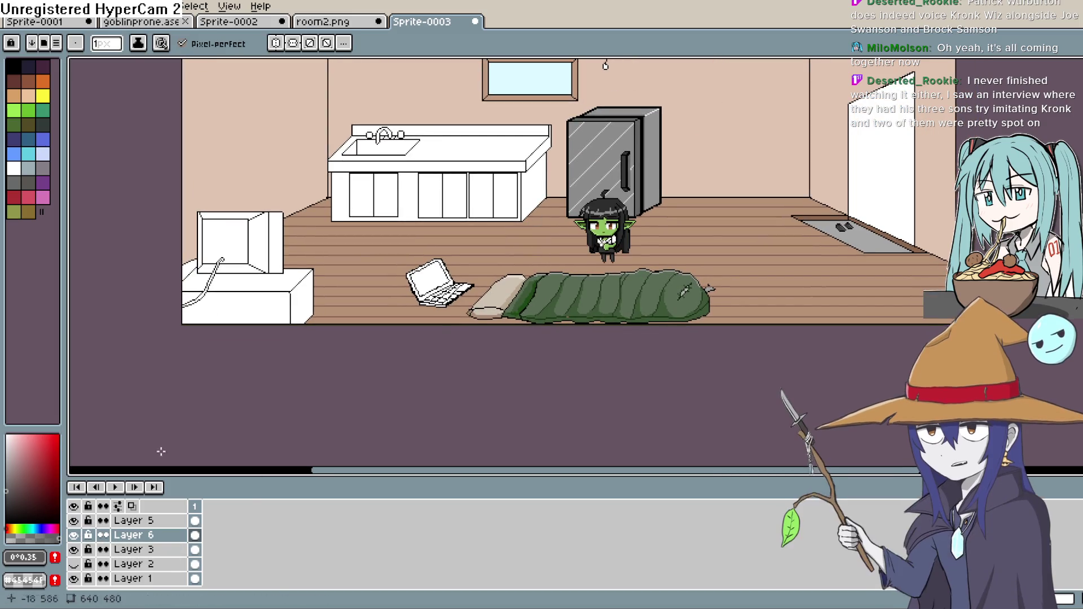
pyautogui.moveTo(714, 262); pyautogui.dragTo(693, 302)
pyautogui.hscroll(3, 716, 280)
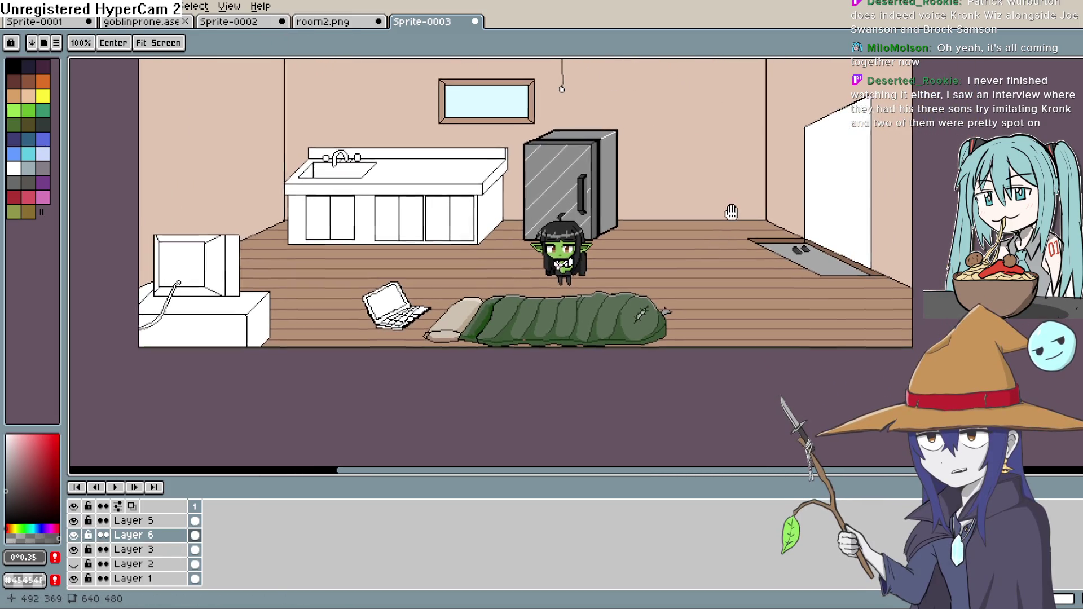
pyautogui.scroll(1, 718, 246)
pyautogui.moveTo(698, 240); pyautogui.dragTo(679, 278)
pyautogui.scroll(-3, 682, 265)
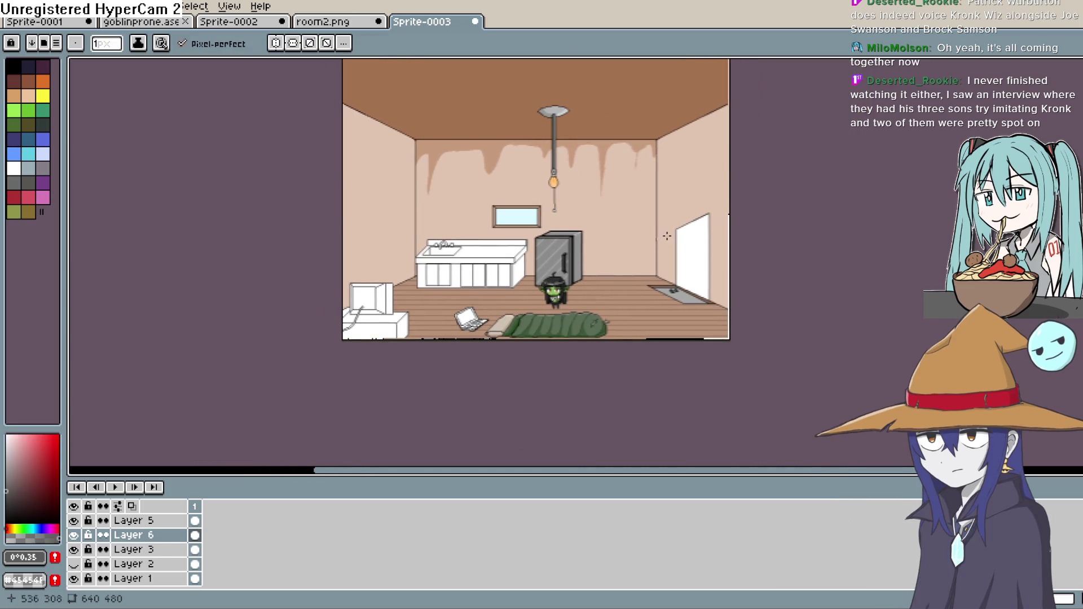
pyautogui.scroll(2, 711, 255)
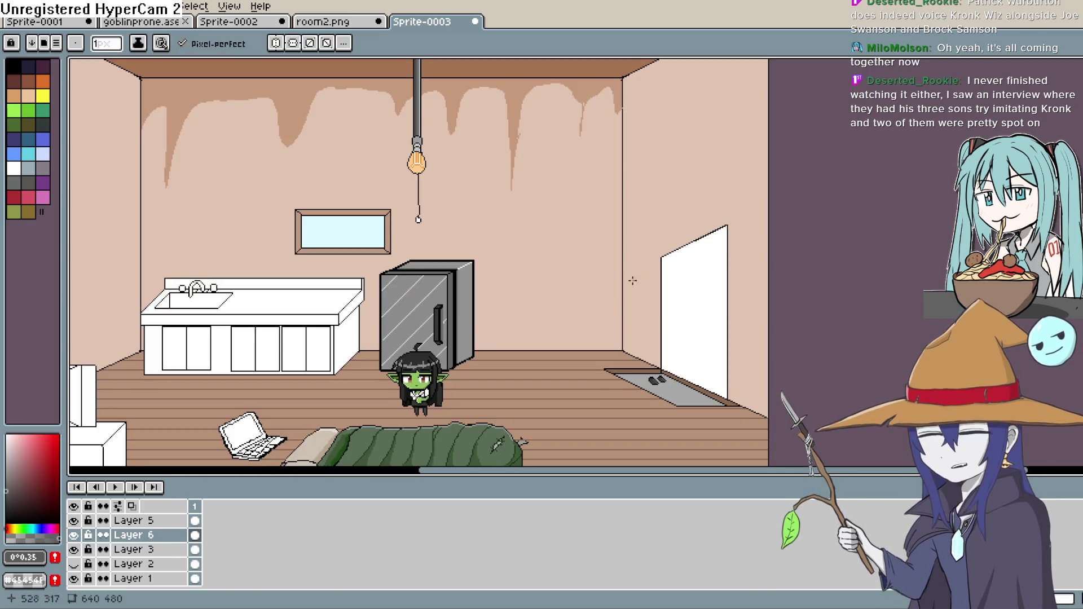
pyautogui.moveTo(709, 256); pyautogui.dragTo(708, 271)
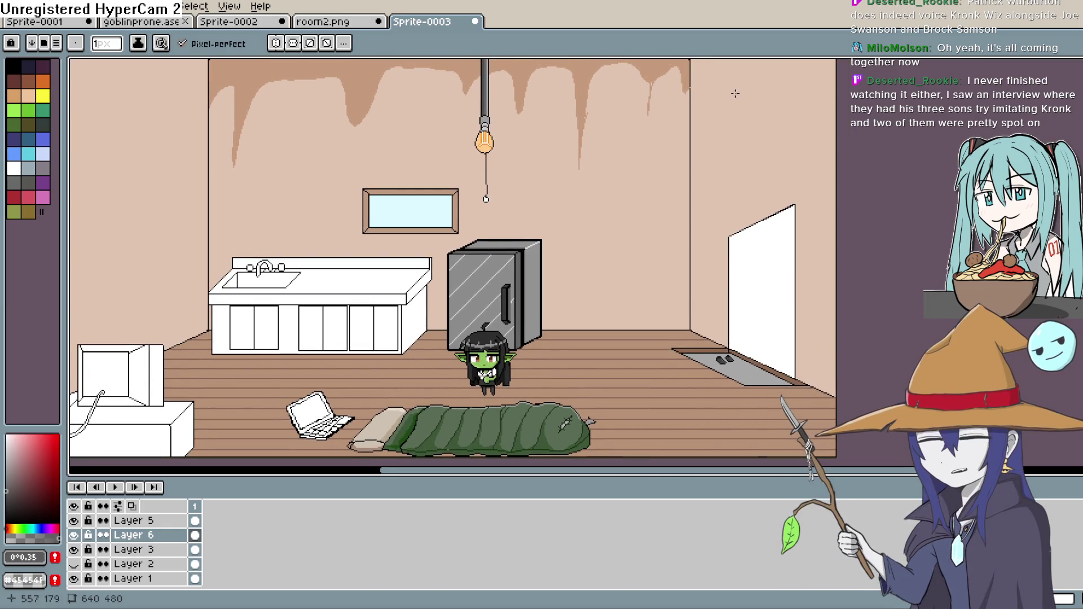
# Sample the drip brown #c79b7d and draw a drip line down the right wall.
pyautogui.press('space')
pyautogui.moveTo(679, 222); pyautogui.dragTo(668, 225)
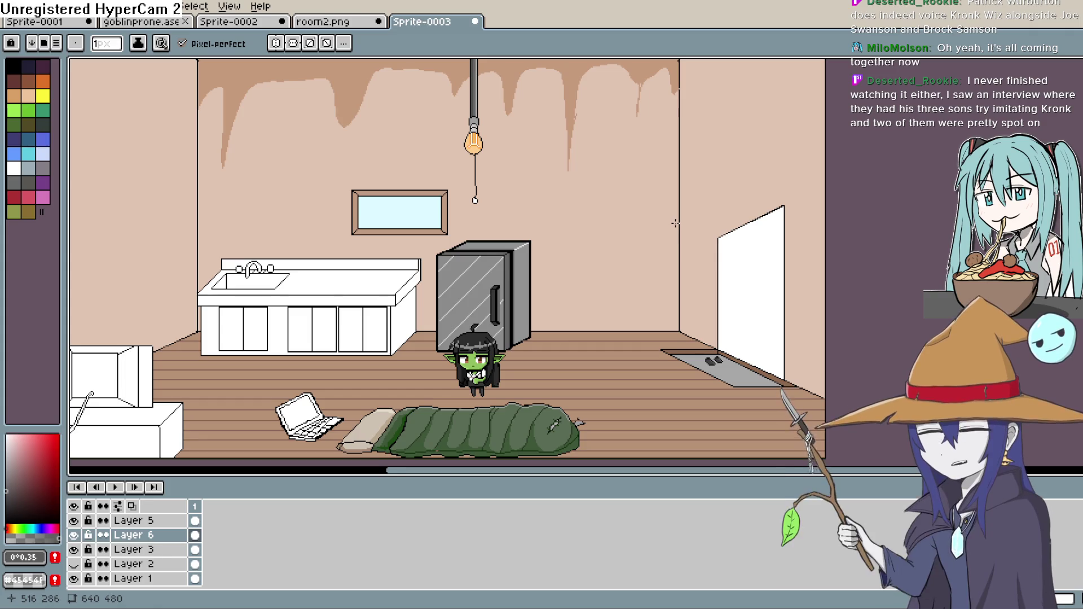
pyautogui.press('space')
pyautogui.moveTo(675, 224)
pyautogui.mouseDown()
pyautogui.moveTo(667, 256)
pyautogui.moveTo(664, 237)
pyautogui.mouseUp()
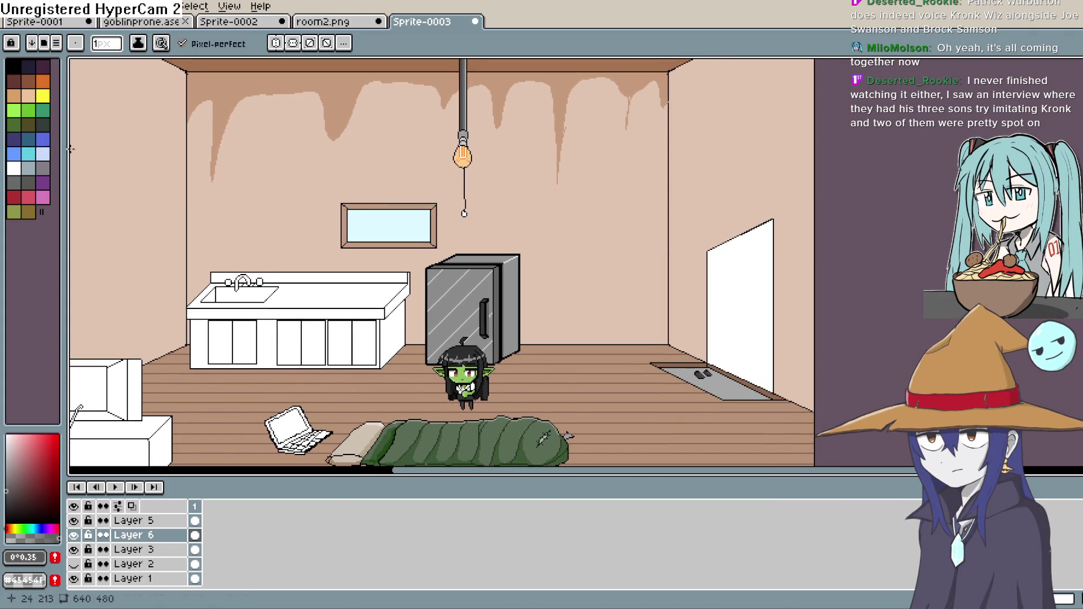
pyautogui.keyDown('alt'); pyautogui.click(773, 146); pyautogui.keyUp('alt')
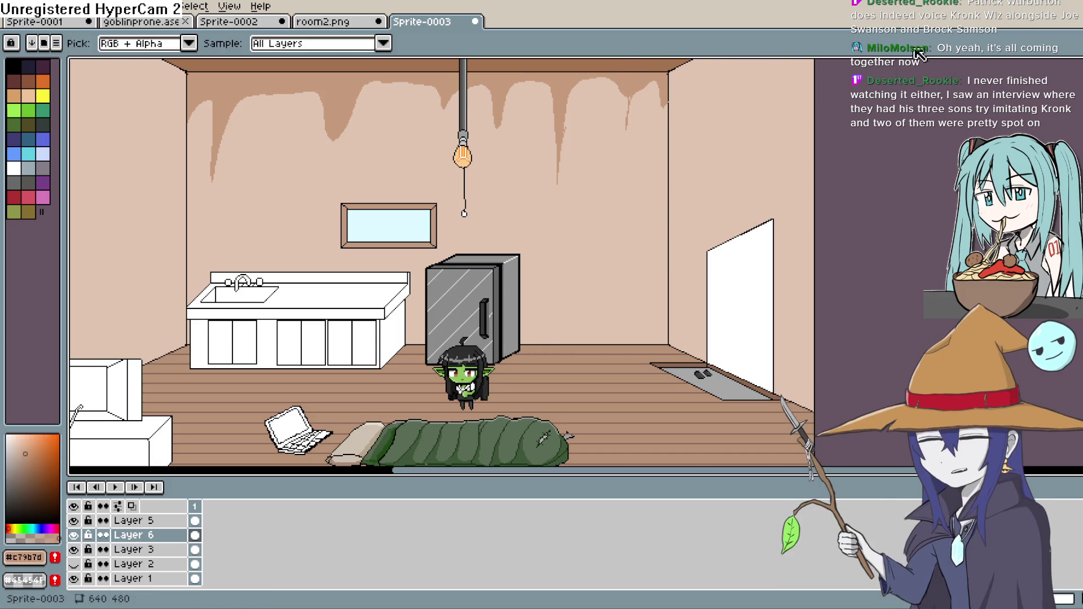
pyautogui.press('space')
pyautogui.moveTo(773, 146); pyautogui.dragTo(602, 205)
pyautogui.moveTo(497, 163)
pyautogui.mouseDown()
pyautogui.moveTo(513, 143)
pyautogui.moveTo(536, 203)
pyautogui.moveTo(591, 110)
pyautogui.mouseUp()
pyautogui.press('space')
pyautogui.moveTo(102, 164); pyautogui.dragTo(505, 131)
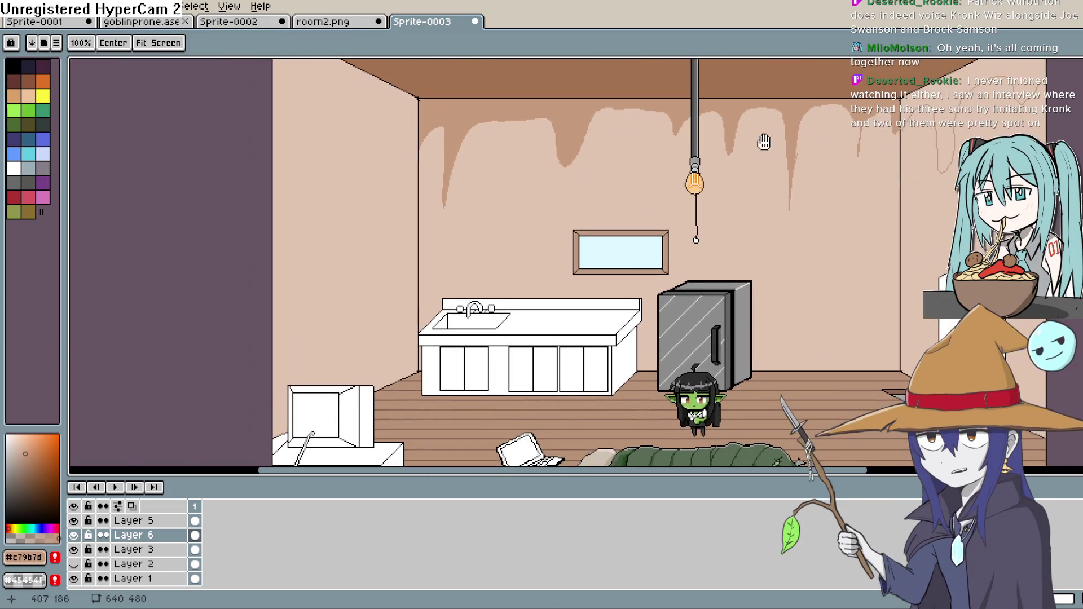
# Draw a wavy drip outline down the left wall.
pyautogui.moveTo(371, 123)
pyautogui.mouseDown()
pyautogui.moveTo(354, 144)
pyautogui.moveTo(304, 139)
pyautogui.mouseUp()
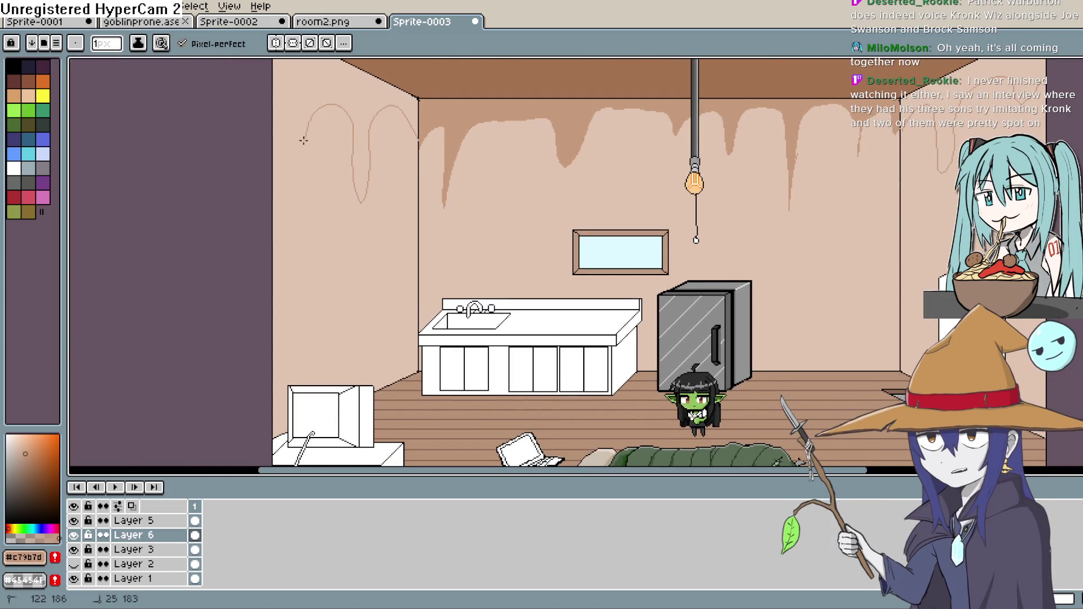
pyautogui.press('g')
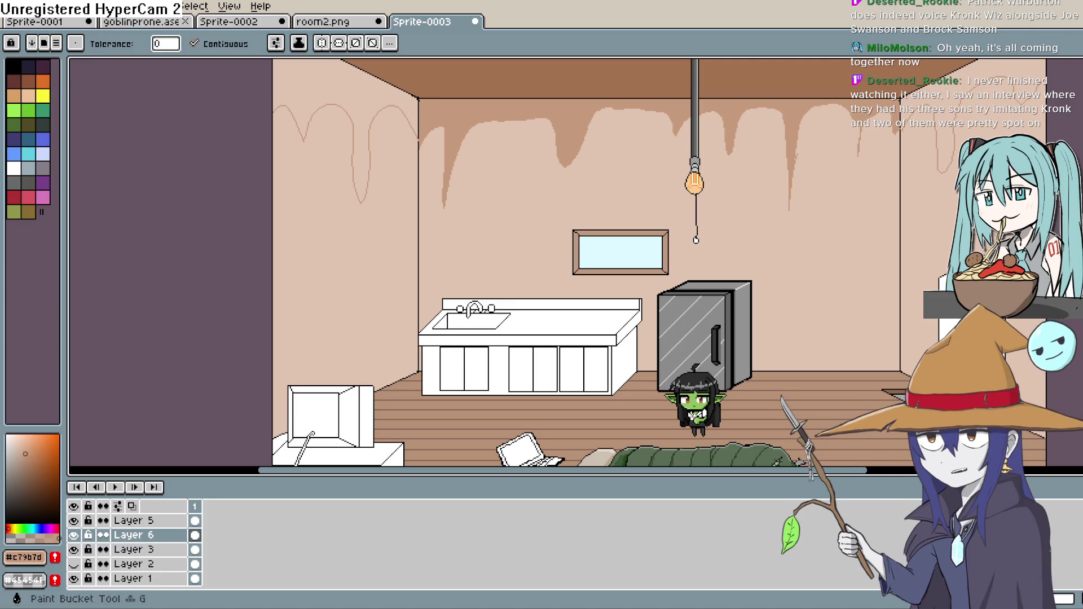
pyautogui.press('space')
pyautogui.moveTo(937, 100)
pyautogui.mouseDown()
pyautogui.moveTo(847, 112)
pyautogui.moveTo(692, 187)
pyautogui.mouseUp()
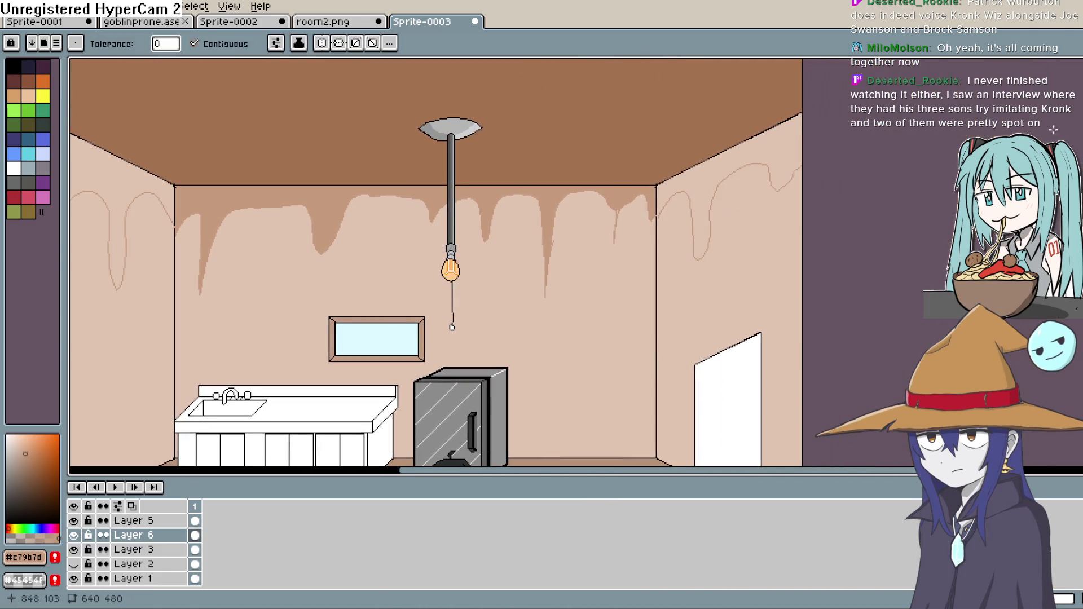
# Make Layer 6 visible again and frame the left wall drips for filling.
pyautogui.click(73, 535)
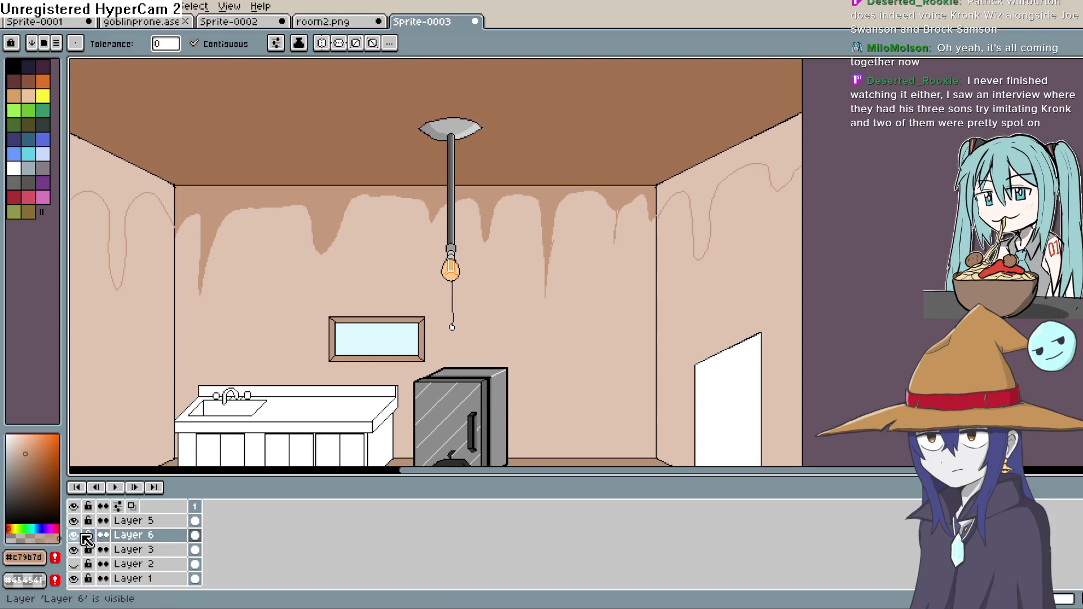
pyautogui.press('b')
pyautogui.scroll(3, 798, 174)
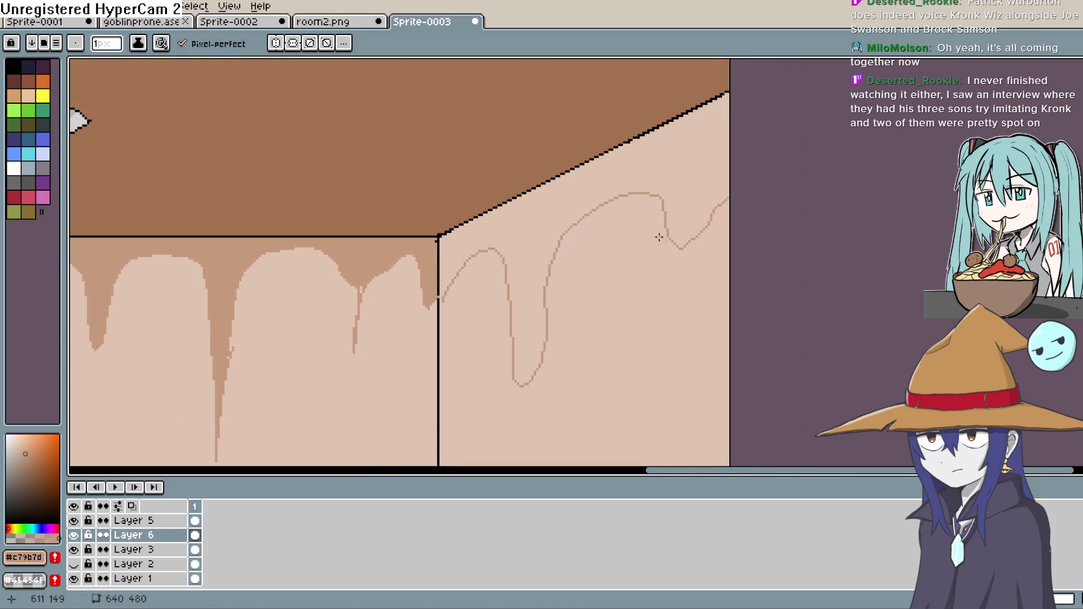
pyautogui.scroll(-3, 756, 249)
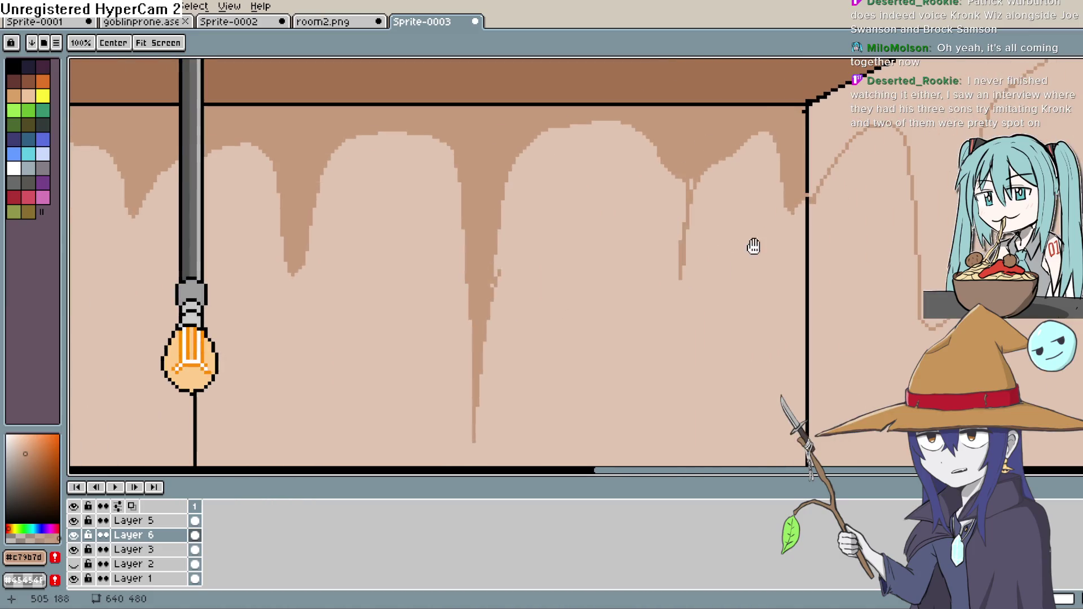
pyautogui.hscroll(-5, 360, 273)
pyautogui.scroll(3, 904, 213)
pyautogui.scroll(-1, 488, 300)
pyautogui.hscroll(-5, 576, 273)
pyautogui.hotkey('shift', 'g')
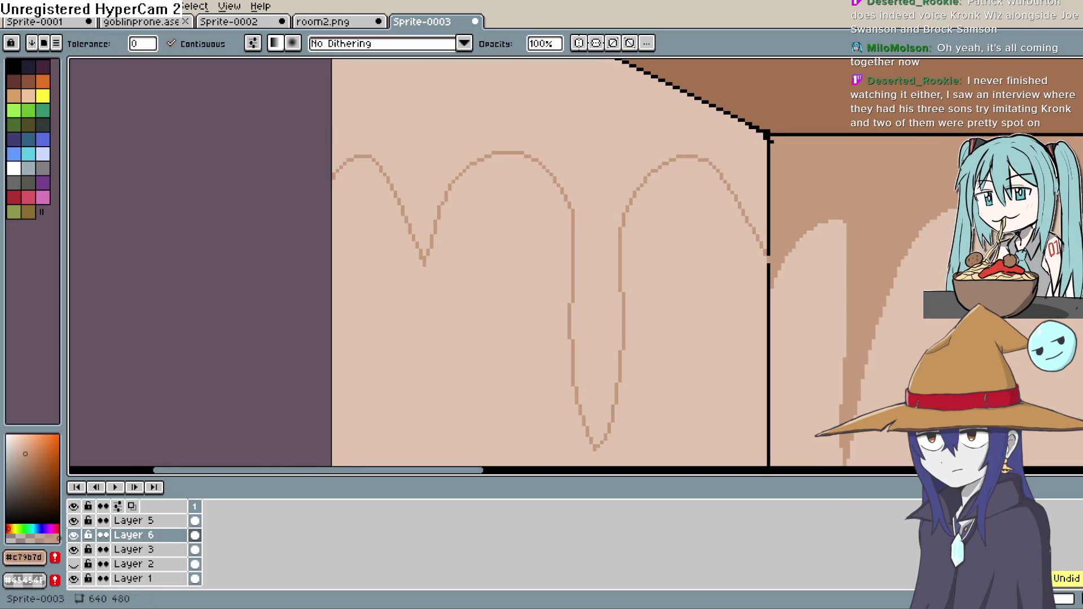
pyautogui.press('g')
pyautogui.moveTo(769, 225)
pyautogui.mouseDown()
pyautogui.moveTo(735, 228)
pyautogui.moveTo(730, 208)
pyautogui.moveTo(682, 369)
pyautogui.mouseUp()
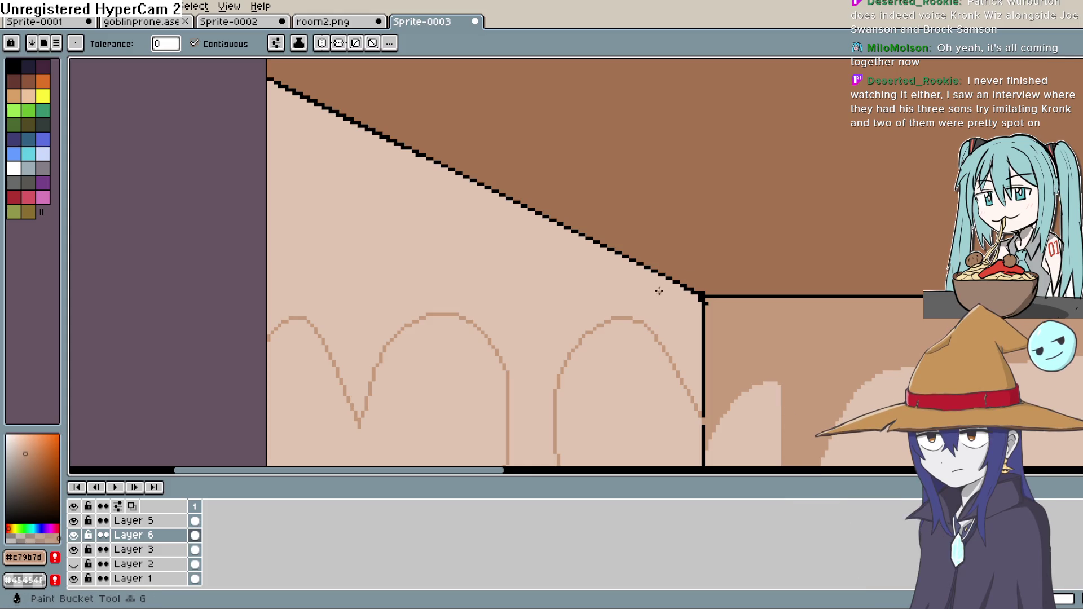
# Fill the left wall's drip arches brown, then pick a neutral grey.
pyautogui.scroll(-3, 664, 289)
pyautogui.moveTo(701, 249)
pyautogui.mouseDown()
pyautogui.moveTo(740, 141)
pyautogui.moveTo(717, 264)
pyautogui.mouseUp()
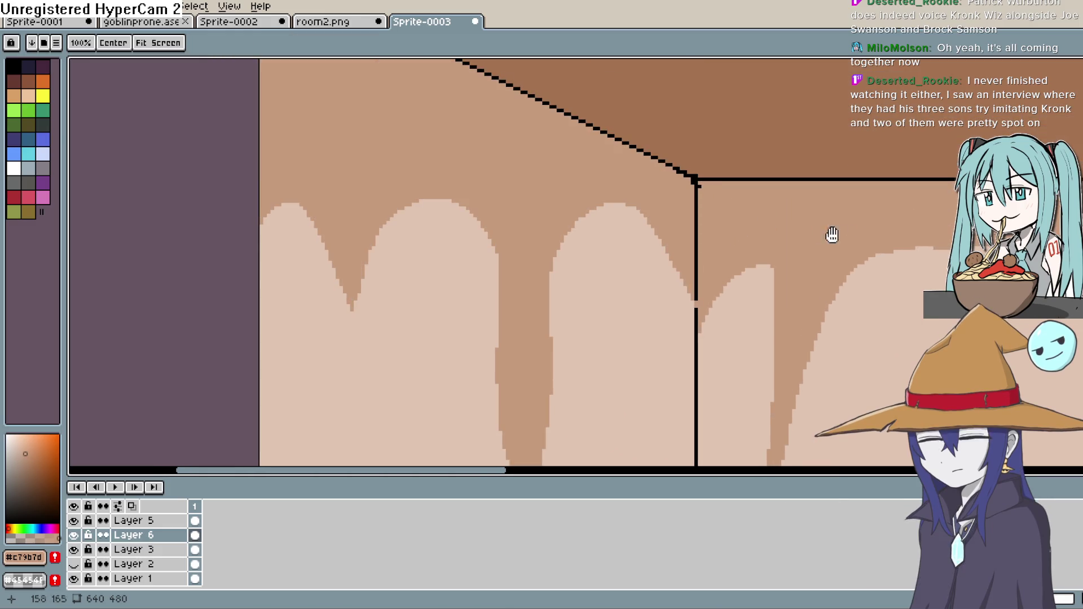
pyautogui.scroll(-4, 822, 233)
pyautogui.scroll(2, 903, 300)
pyautogui.moveTo(1071, 121); pyautogui.dragTo(722, 141)
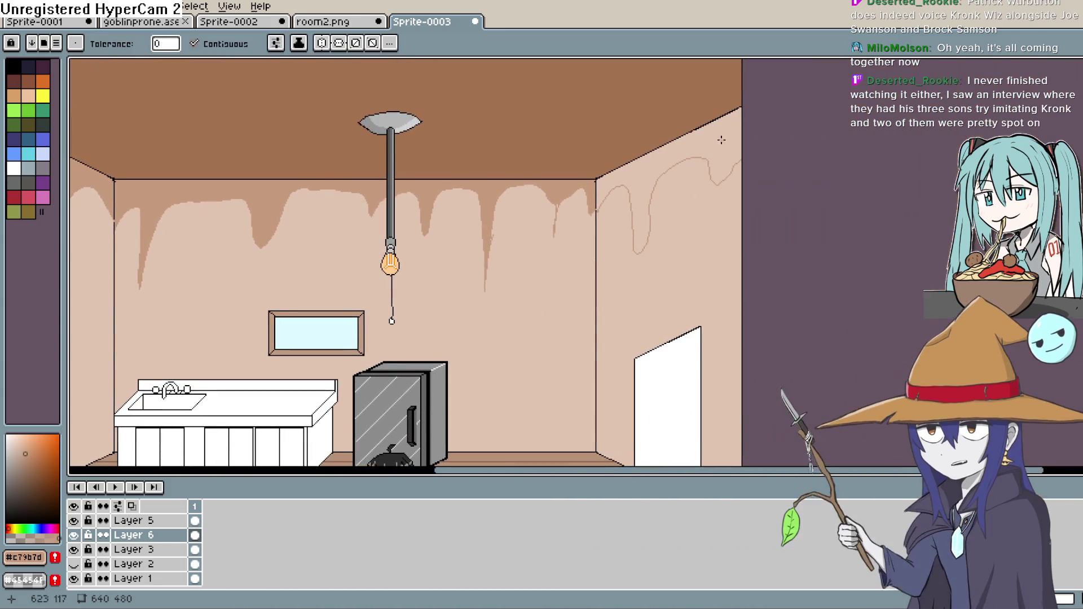
pyautogui.scroll(-1, 747, 244)
pyautogui.scroll(1, 766, 220)
pyautogui.moveTo(767, 220)
pyautogui.mouseDown()
pyautogui.moveTo(840, 195)
pyautogui.moveTo(981, 175)
pyautogui.mouseUp()
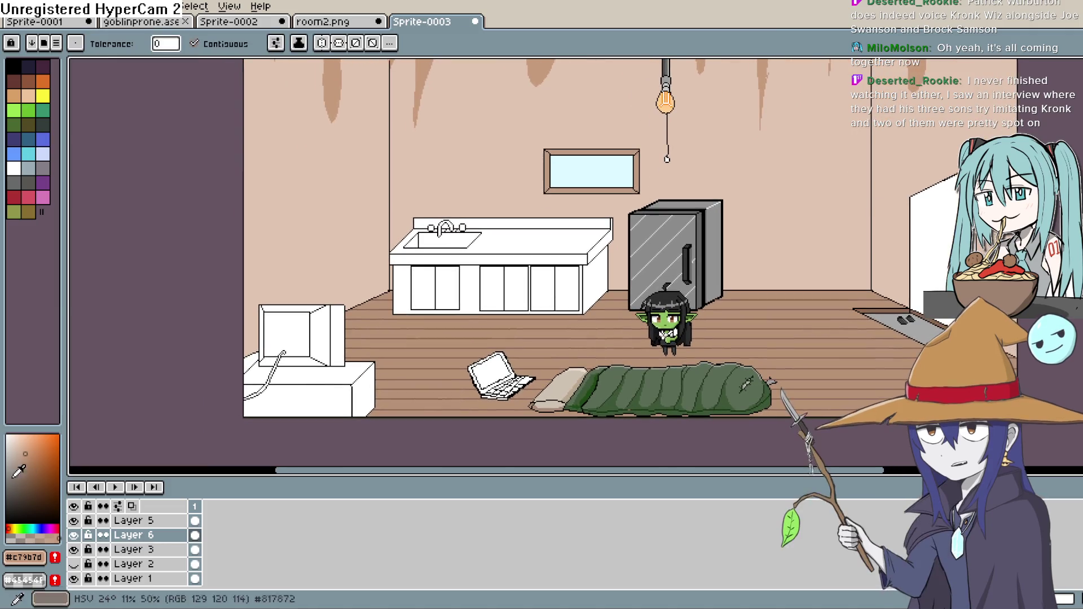
pyautogui.click(7, 473)
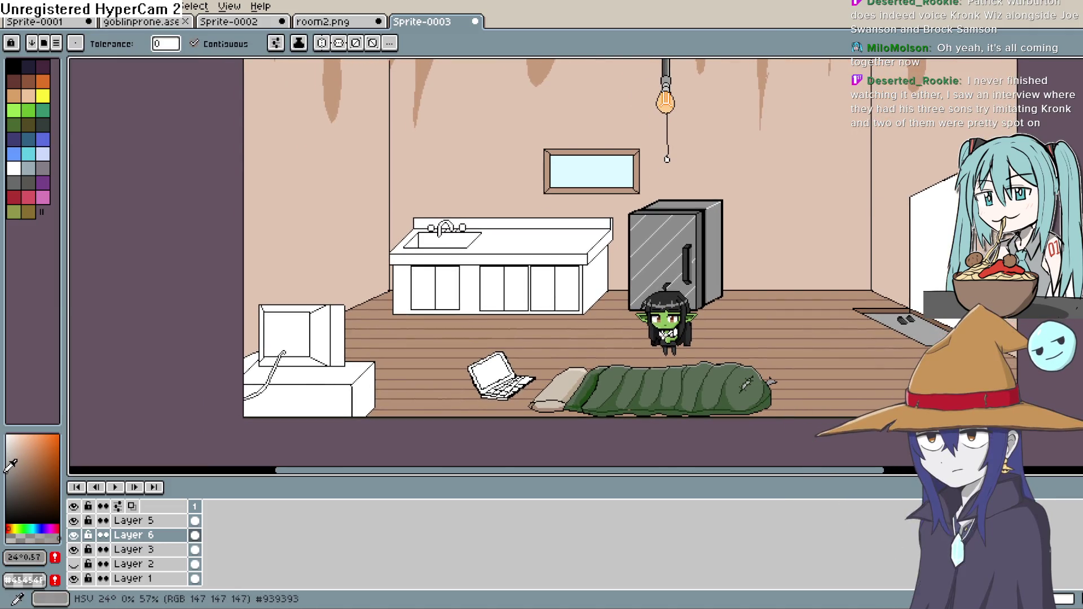
pyautogui.click(7, 472)
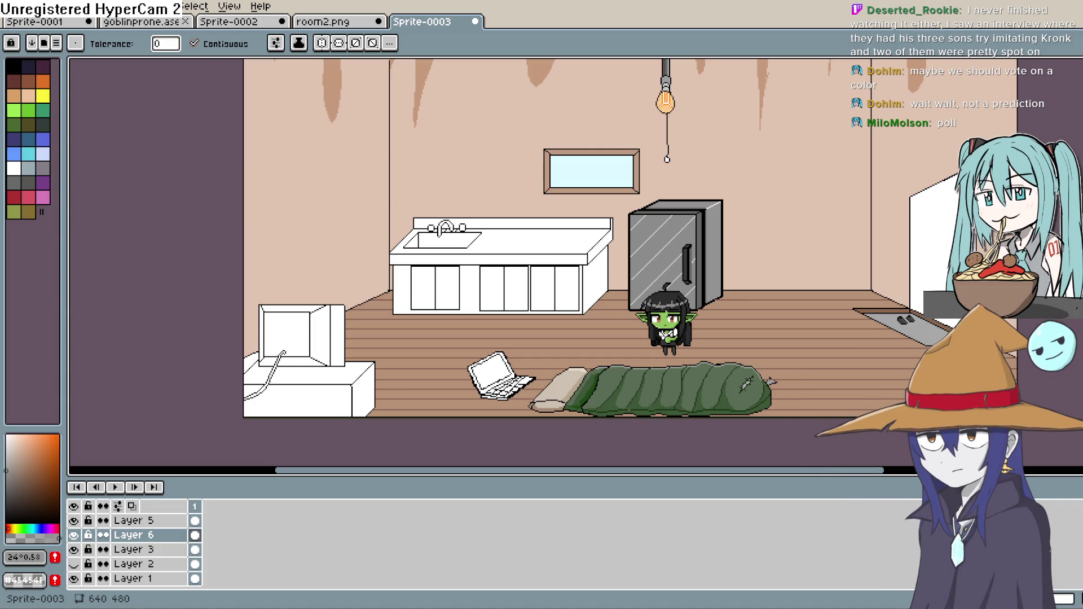
# Sample the door's white and repaint the stray black pixels on its top corner white.
pyautogui.scroll(-2, 654, 198)
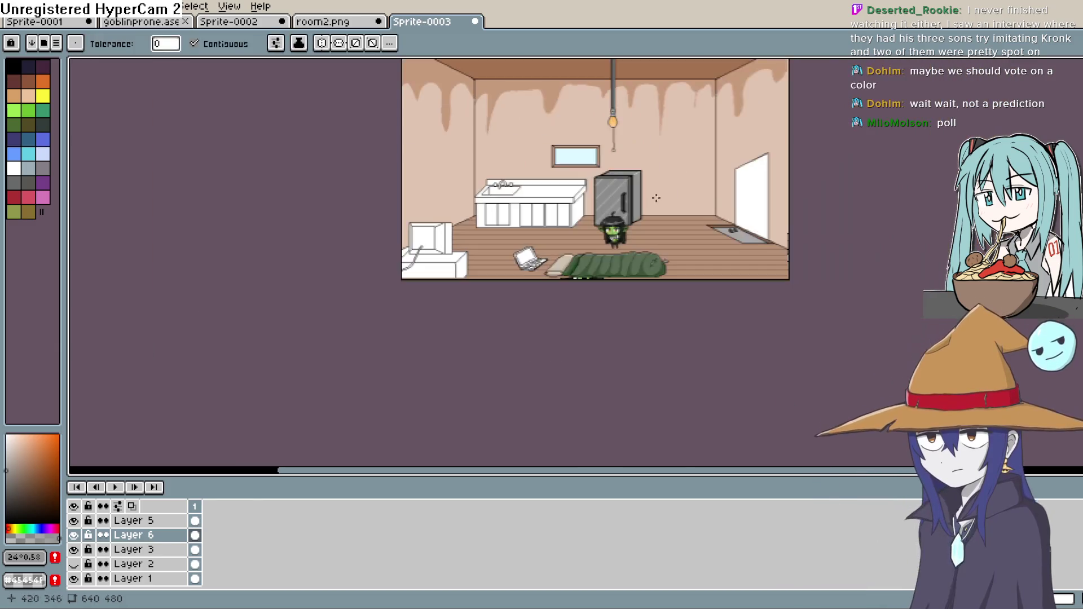
pyautogui.scroll(4, 654, 198)
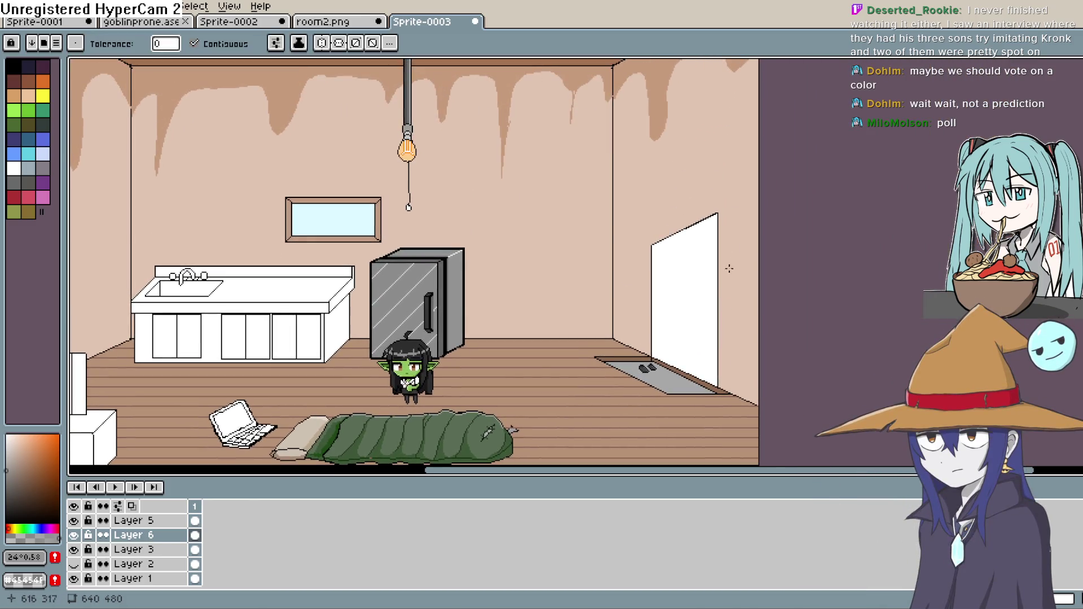
pyautogui.press('i')
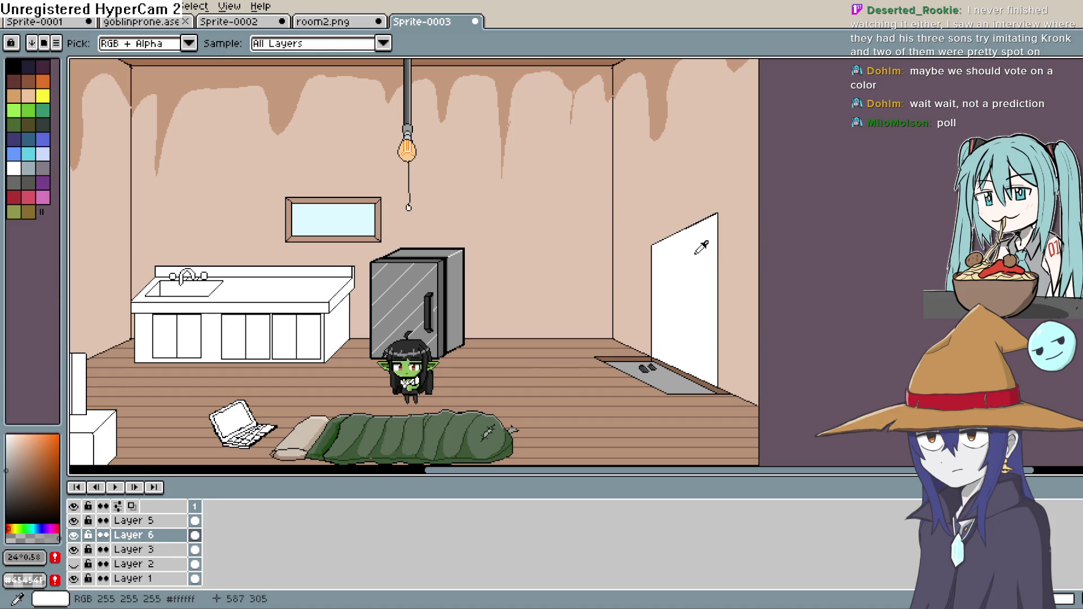
pyautogui.press('b')
pyautogui.scroll(4, 738, 210)
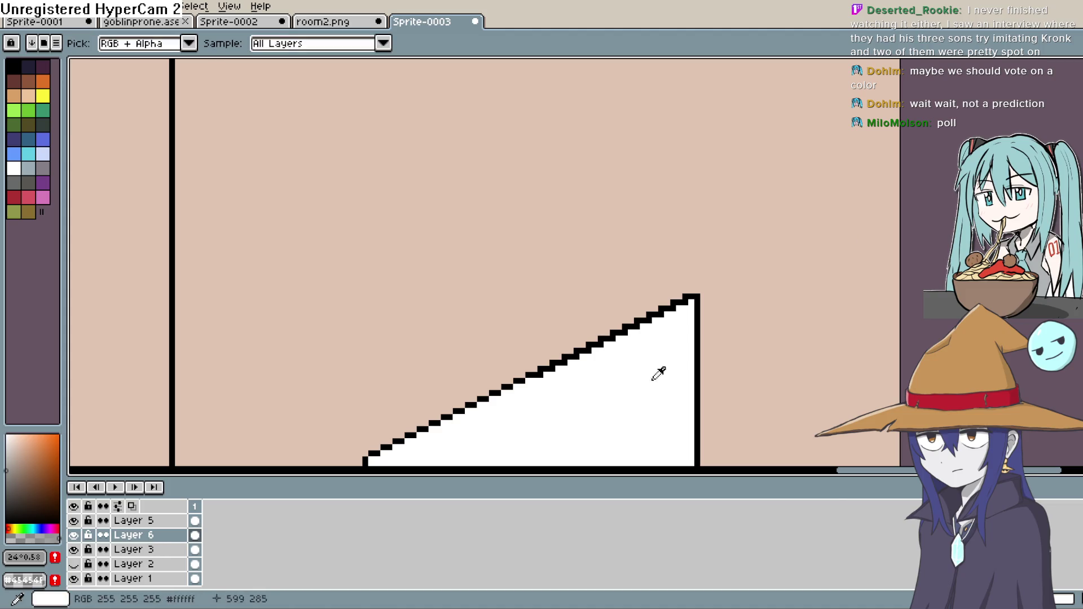
pyautogui.keyDown('alt'); pyautogui.click(672, 362); pyautogui.keyUp('alt')
pyautogui.click(541, 377)
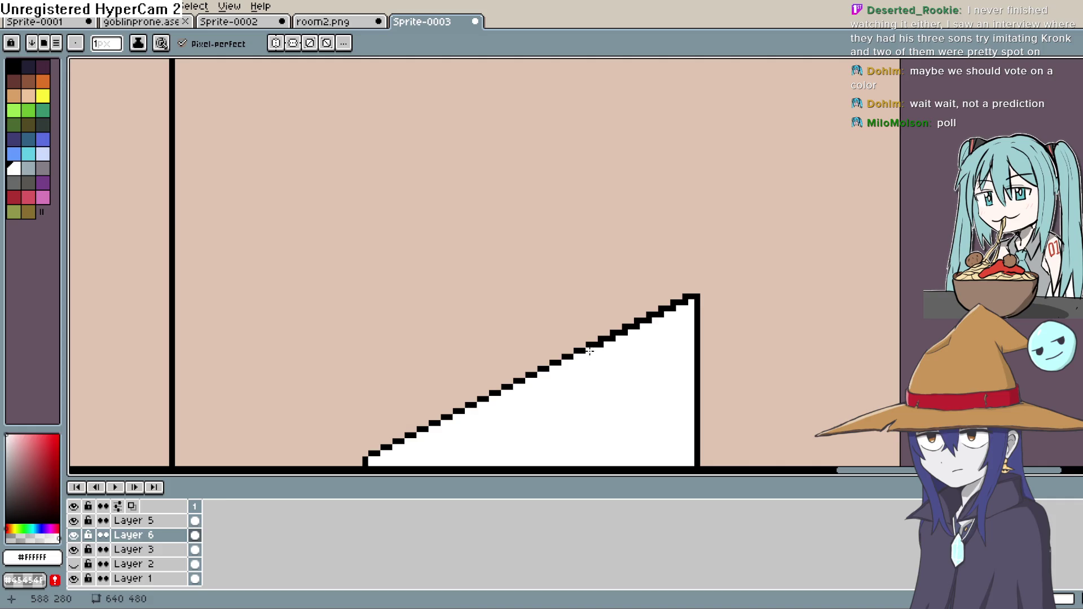
pyautogui.moveTo(628, 332); pyautogui.dragTo(628, 332)
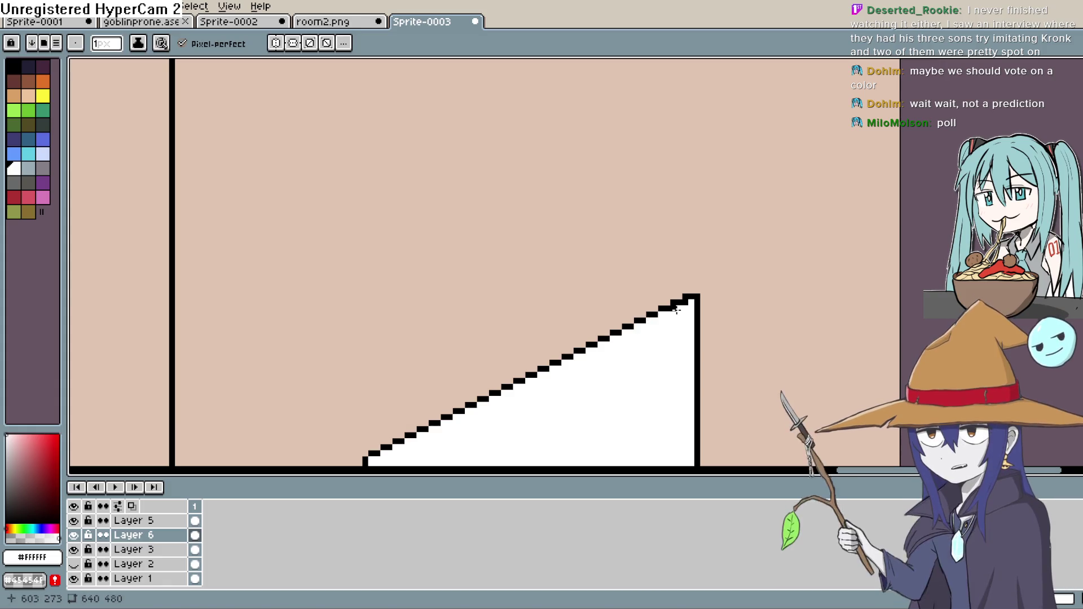
pyautogui.moveTo(674, 306); pyautogui.dragTo(696, 314)
pyautogui.scroll(-6, 703, 313)
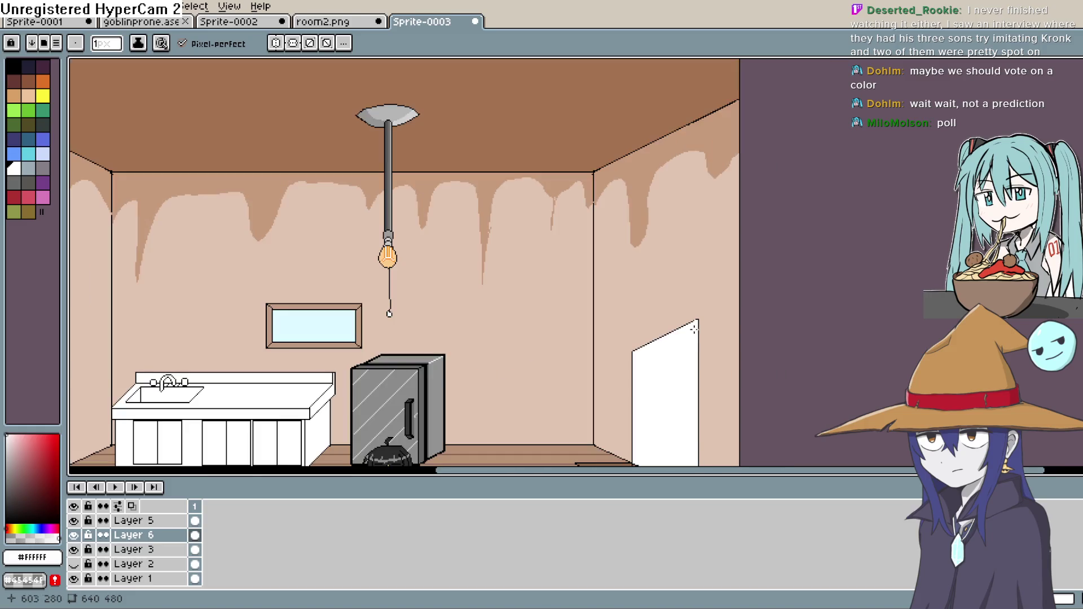
pyautogui.scroll(2, 686, 234)
pyautogui.moveTo(686, 234); pyautogui.dragTo(829, 226)
pyautogui.moveTo(788, 181)
pyautogui.mouseDown()
pyautogui.moveTo(754, 230)
pyautogui.moveTo(723, 327)
pyautogui.moveTo(748, 283)
pyautogui.mouseUp()
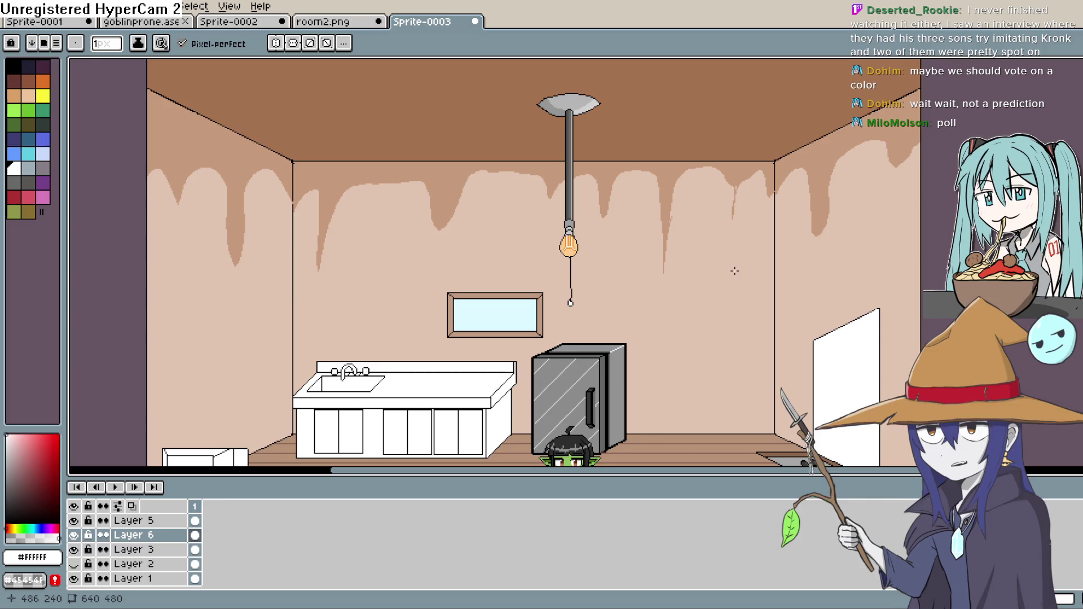
pyautogui.moveTo(730, 271)
pyautogui.mouseDown()
pyautogui.moveTo(717, 264)
pyautogui.moveTo(723, 274)
pyautogui.moveTo(740, 172)
pyautogui.mouseUp()
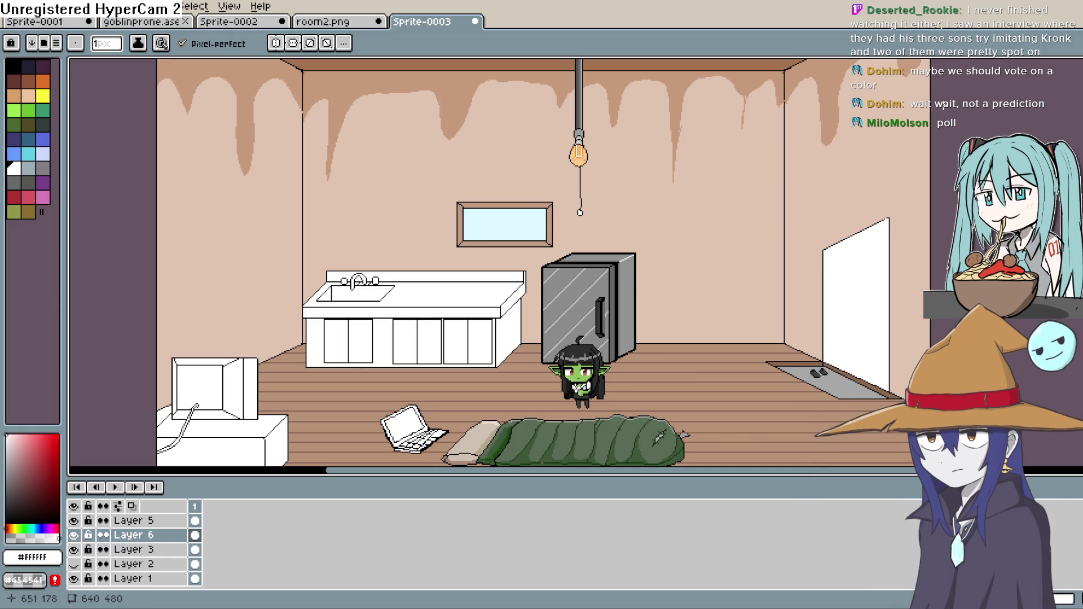
pyautogui.moveTo(646, 296)
pyautogui.mouseDown()
pyautogui.moveTo(701, 216)
pyautogui.moveTo(702, 242)
pyautogui.moveTo(686, 247)
pyautogui.moveTo(705, 273)
pyautogui.moveTo(694, 326)
pyautogui.moveTo(670, 331)
pyautogui.moveTo(754, 248)
pyautogui.mouseUp()
pyautogui.scroll(4, 592, 244)
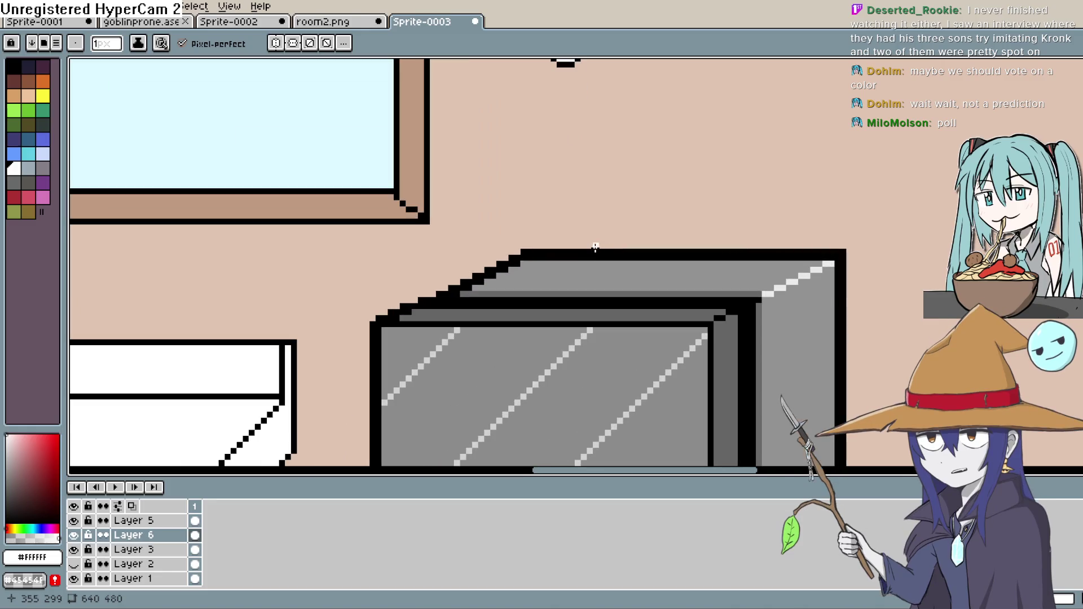
pyautogui.scroll(-3, 569, 255)
pyautogui.moveTo(709, 225)
pyautogui.mouseDown()
pyautogui.moveTo(650, 321)
pyautogui.moveTo(655, 353)
pyautogui.mouseUp()
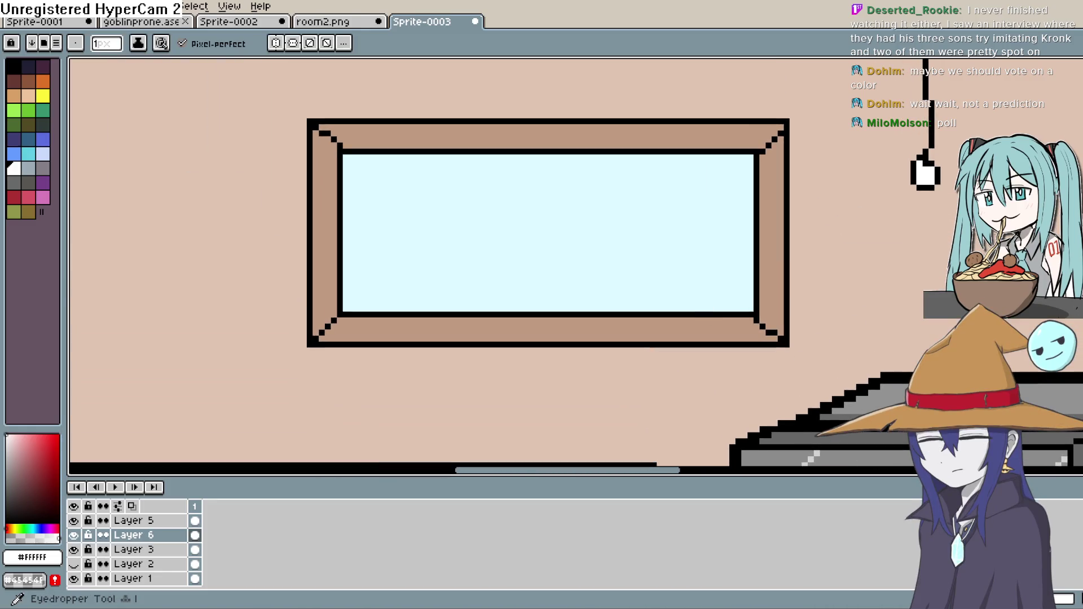
pyautogui.click(560, 225)
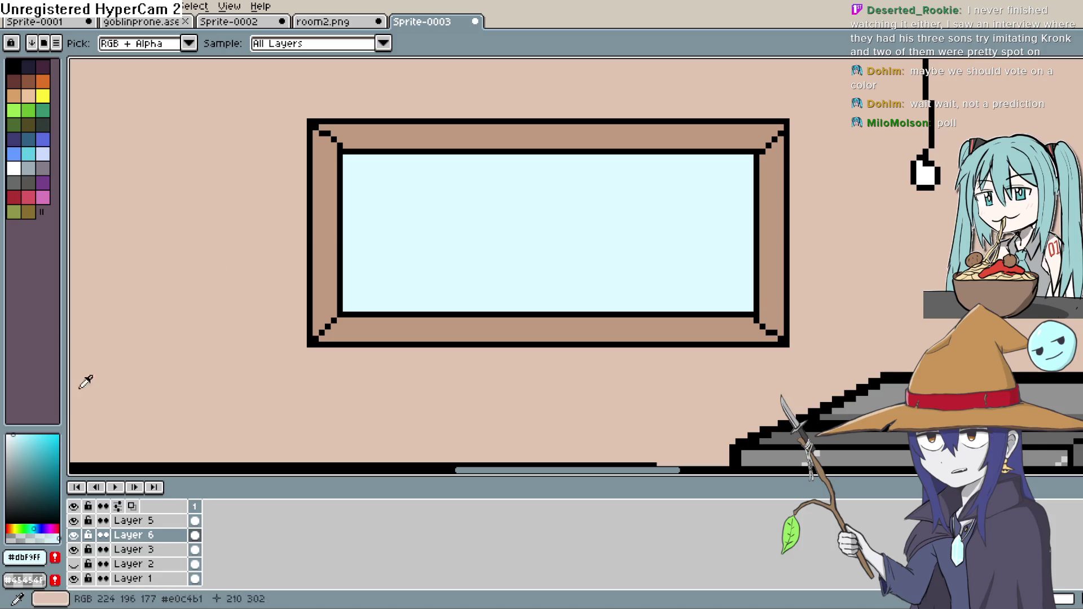
pyautogui.press('b')
pyautogui.click(327, 138)
pyautogui.moveTo(331, 326); pyautogui.dragTo(493, 326)
pyautogui.press('v')
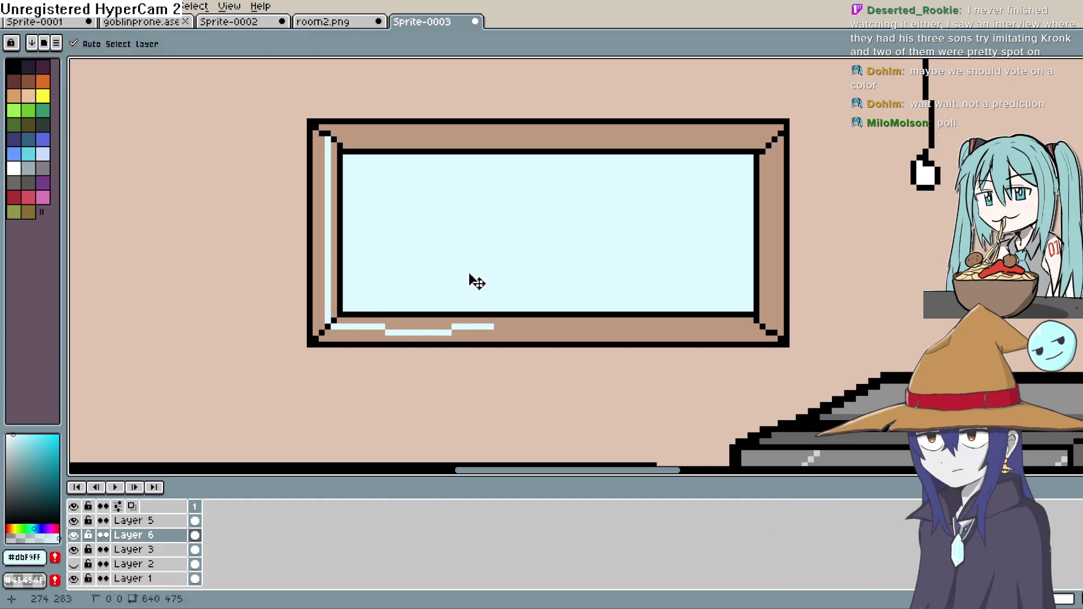
pyautogui.hotkey('ctrl', 'z')
pyautogui.hotkey('shift', 'l')
pyautogui.hotkey('ctrl', 'z')
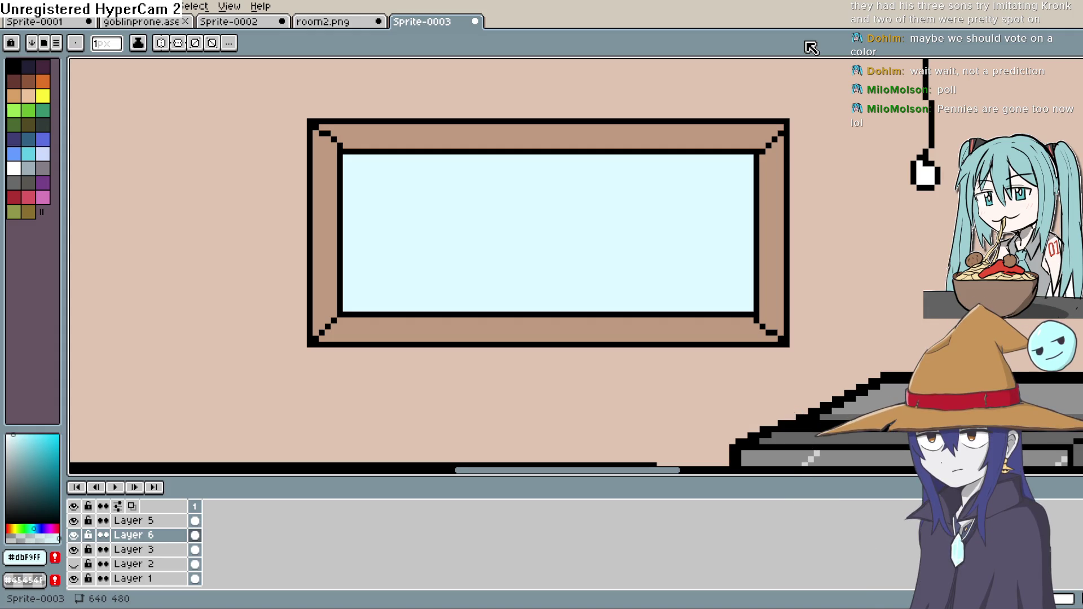
pyautogui.click(7, 435)
# Bucket-fill the pale blue window glass with plain white.
pyautogui.press('e')
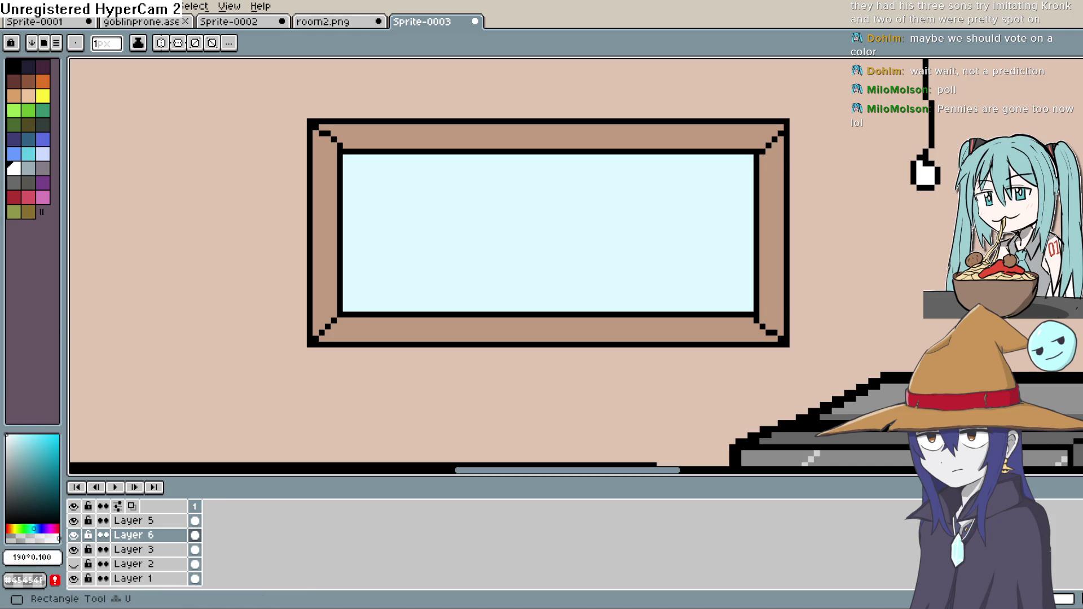
pyautogui.click(687, 235)
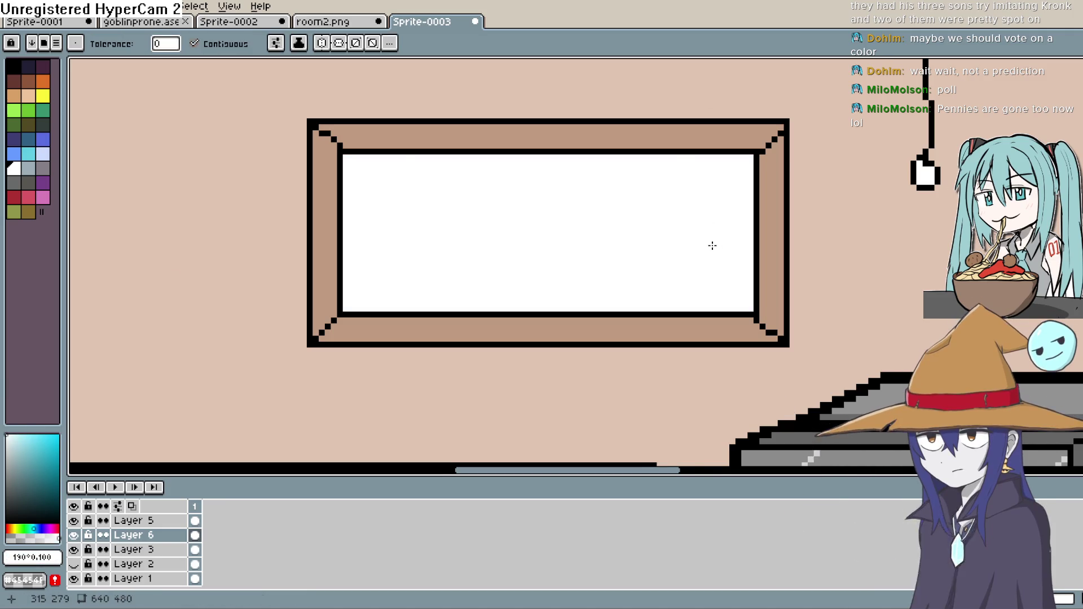
pyautogui.scroll(-2, 716, 244)
pyautogui.scroll(-2, 716, 244)
pyautogui.scroll(1, 833, 298)
pyautogui.moveTo(833, 298)
pyautogui.mouseDown()
pyautogui.moveTo(827, 221)
pyautogui.moveTo(826, 281)
pyautogui.moveTo(811, 295)
pyautogui.mouseUp()
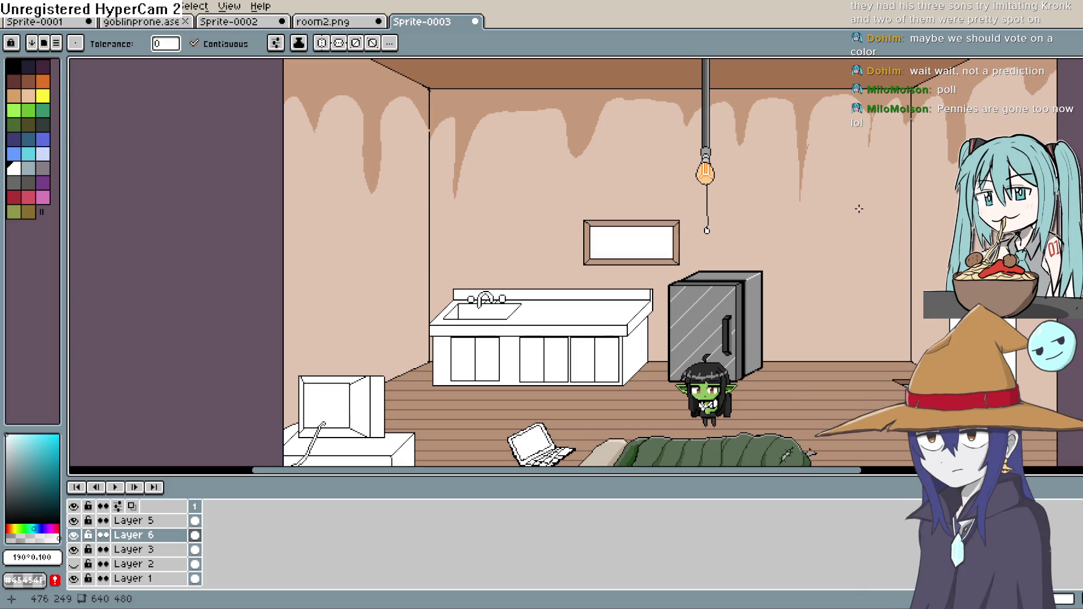
# Pick black and draw the top and bottom inner edge lines inside the window frame.
pyautogui.scroll(1, 858, 209)
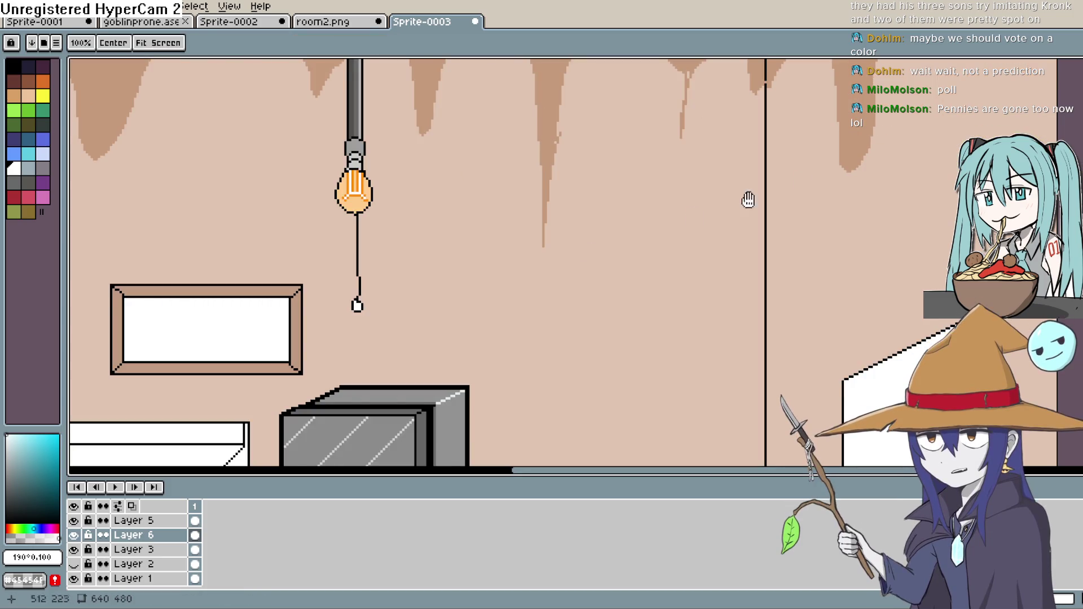
pyautogui.moveTo(333, 341); pyautogui.dragTo(592, 265)
pyautogui.press('i')
pyautogui.moveTo(11, 446); pyautogui.dragTo(12, 522)
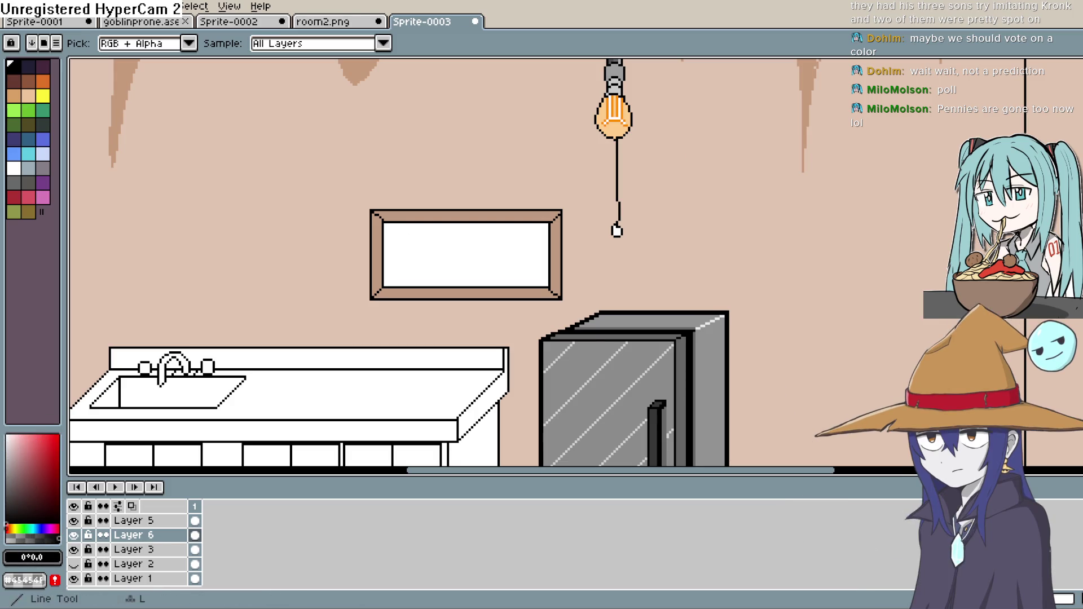
pyautogui.scroll(2, 486, 256)
pyautogui.moveTo(576, 205); pyautogui.dragTo(370, 206)
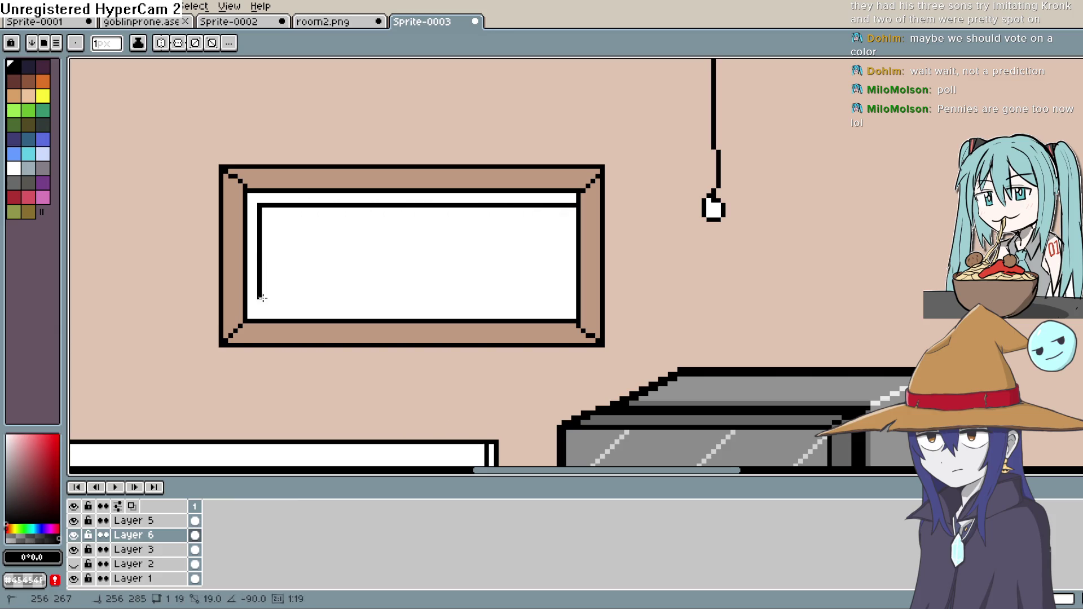
pyautogui.moveTo(286, 304)
pyautogui.mouseDown()
pyautogui.moveTo(562, 296)
pyautogui.moveTo(564, 207)
pyautogui.mouseUp()
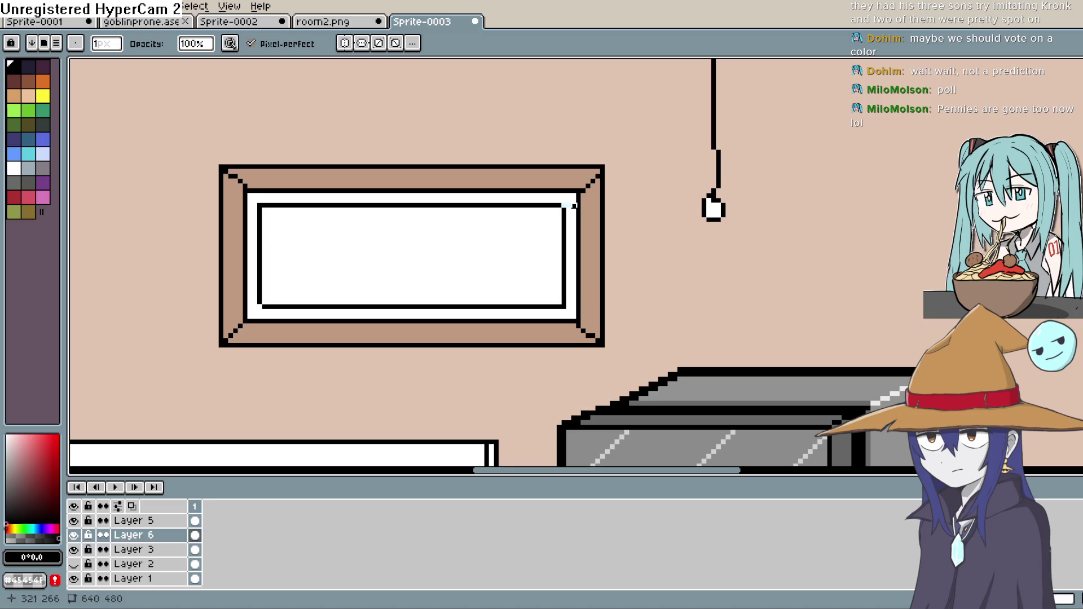
# Sample the white strip as drawing colour and pan down to the goblin and sleeping bag.
pyautogui.keyDown('alt'); pyautogui.click(576, 212); pyautogui.keyUp('alt')
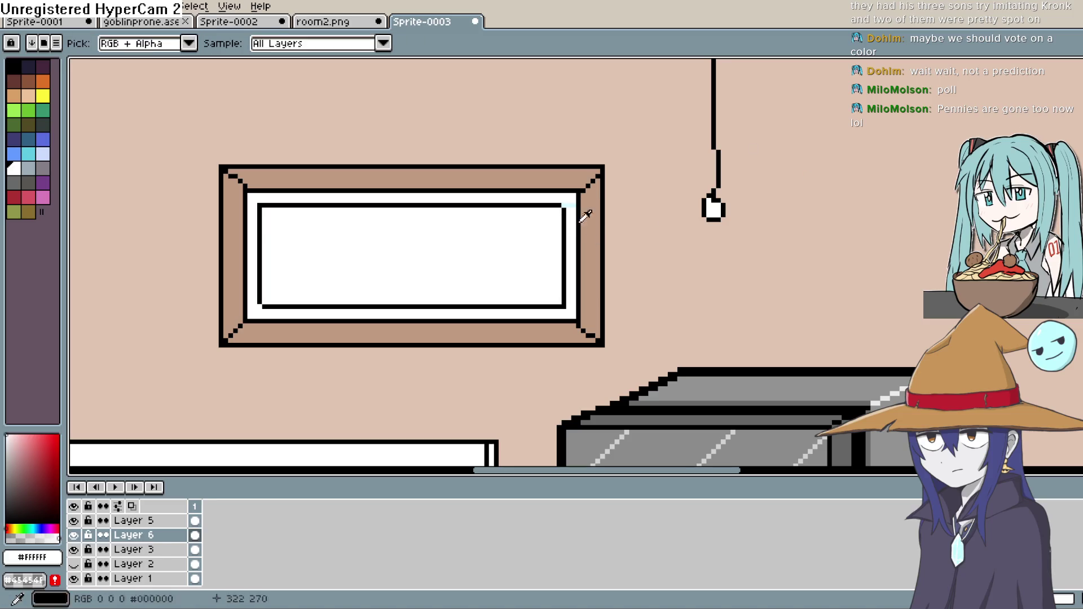
pyautogui.press('b')
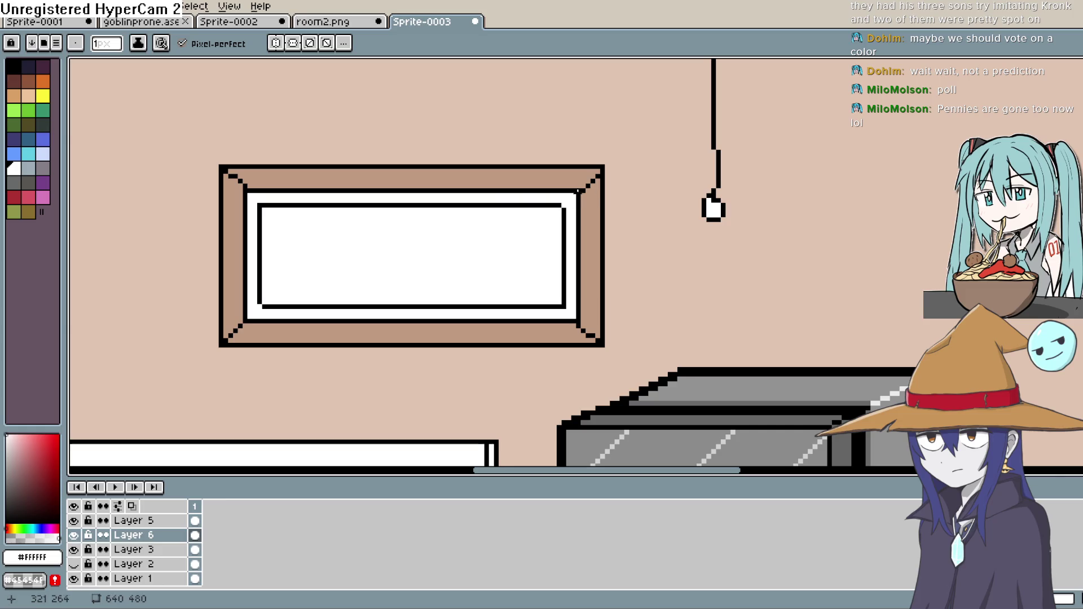
pyautogui.press('space')
pyautogui.moveTo(510, 375)
pyautogui.mouseDown()
pyautogui.moveTo(658, 230)
pyautogui.moveTo(677, 107)
pyautogui.mouseUp()
pyautogui.moveTo(649, 423); pyautogui.dragTo(649, 115)
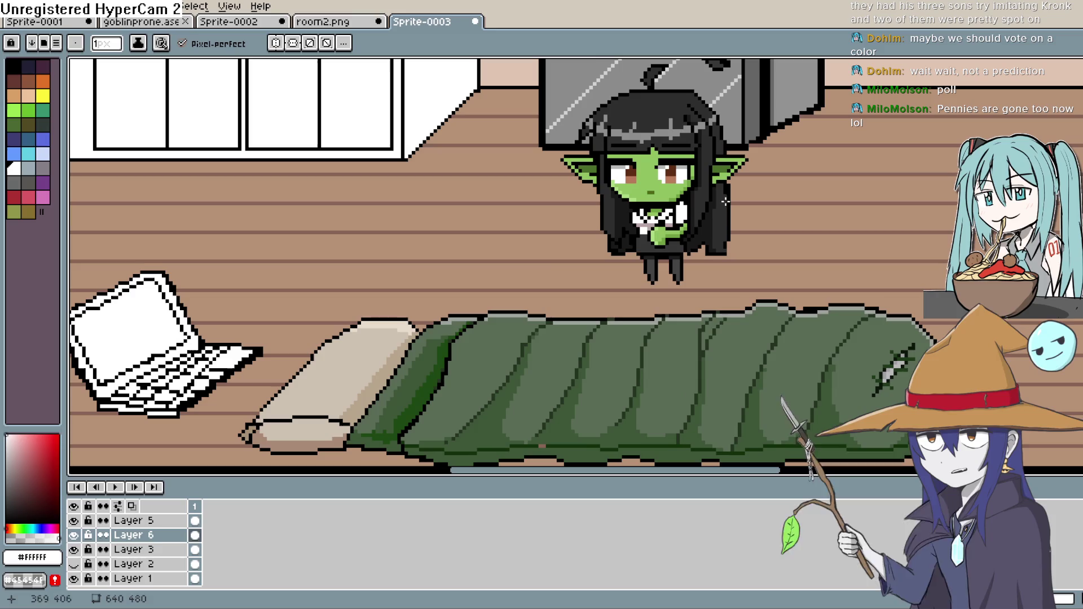
# Hide the goblin's Layer 5 and return the view to the window and lamp.
pyautogui.click(74, 521)
pyautogui.click(74, 521)
pyautogui.click(74, 521)
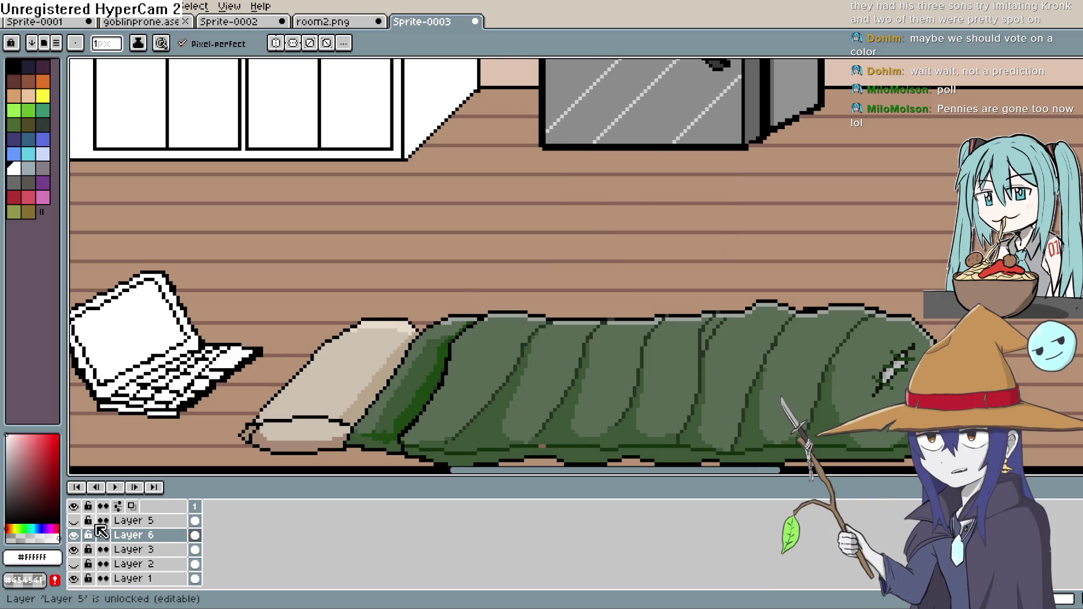
pyautogui.click(73, 521)
pyautogui.click(74, 520)
pyautogui.press('space')
pyautogui.moveTo(602, 73)
pyautogui.mouseDown()
pyautogui.moveTo(573, 227)
pyautogui.moveTo(616, 408)
pyautogui.moveTo(689, 371)
pyautogui.mouseUp()
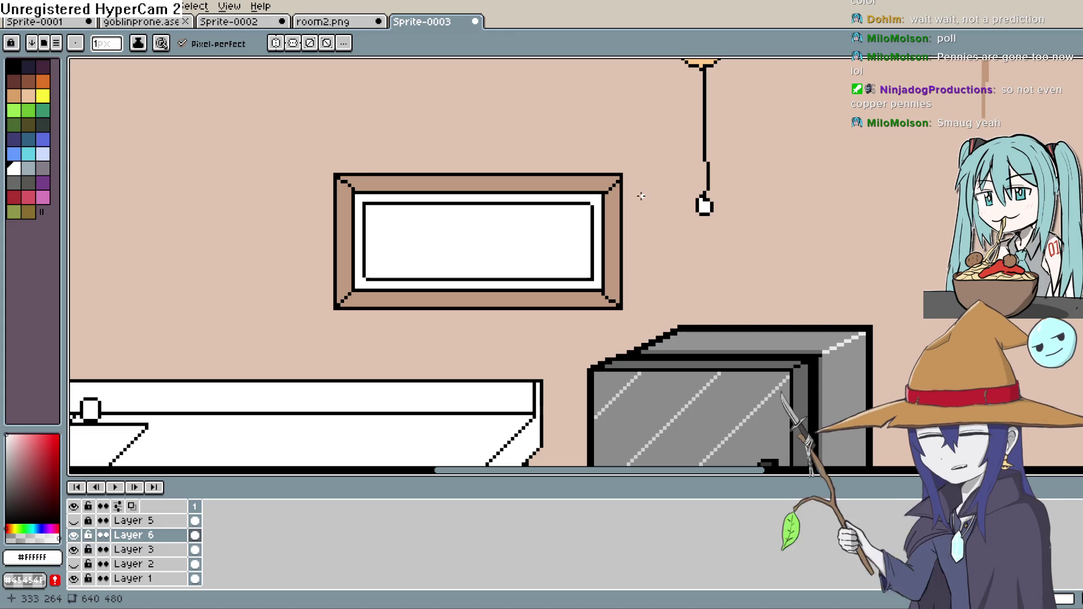
pyautogui.scroll(1, 590, 205)
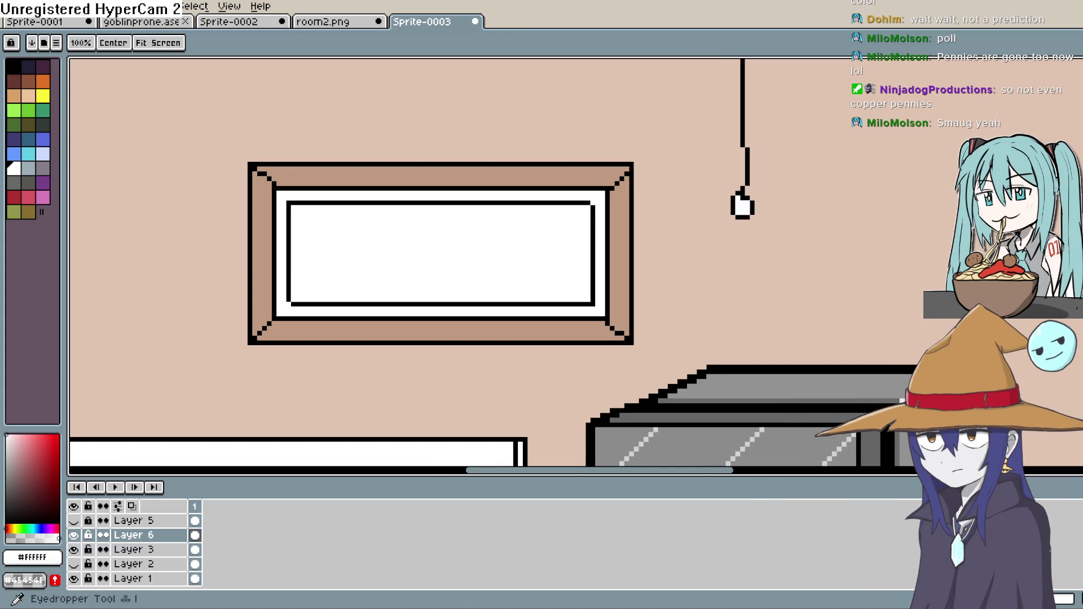
pyautogui.moveTo(437, 218); pyautogui.dragTo(519, 174)
pyautogui.press('b')
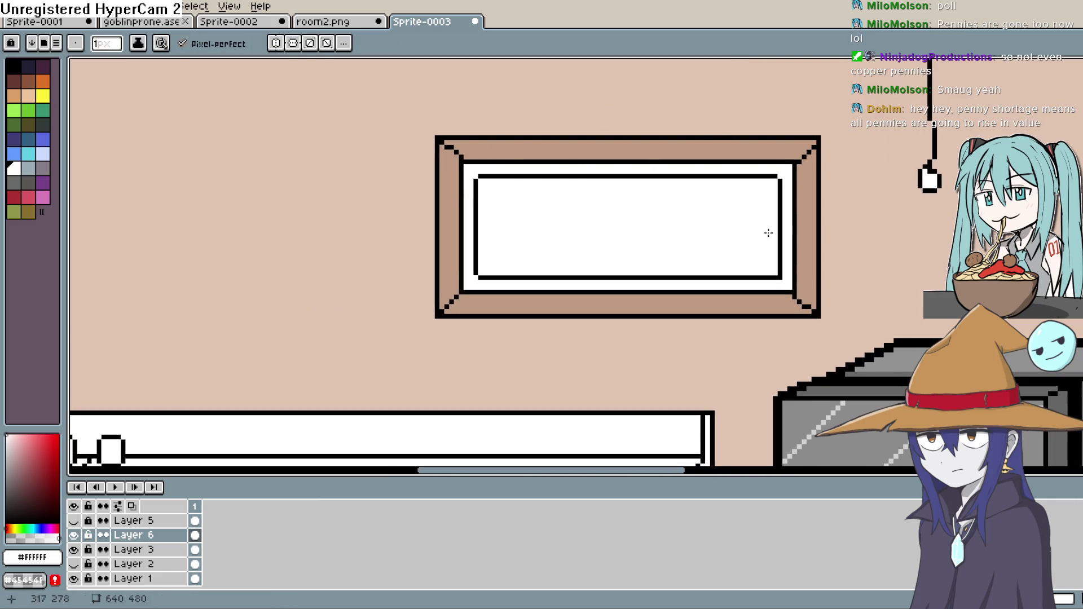
pyautogui.moveTo(742, 232); pyautogui.dragTo(685, 217)
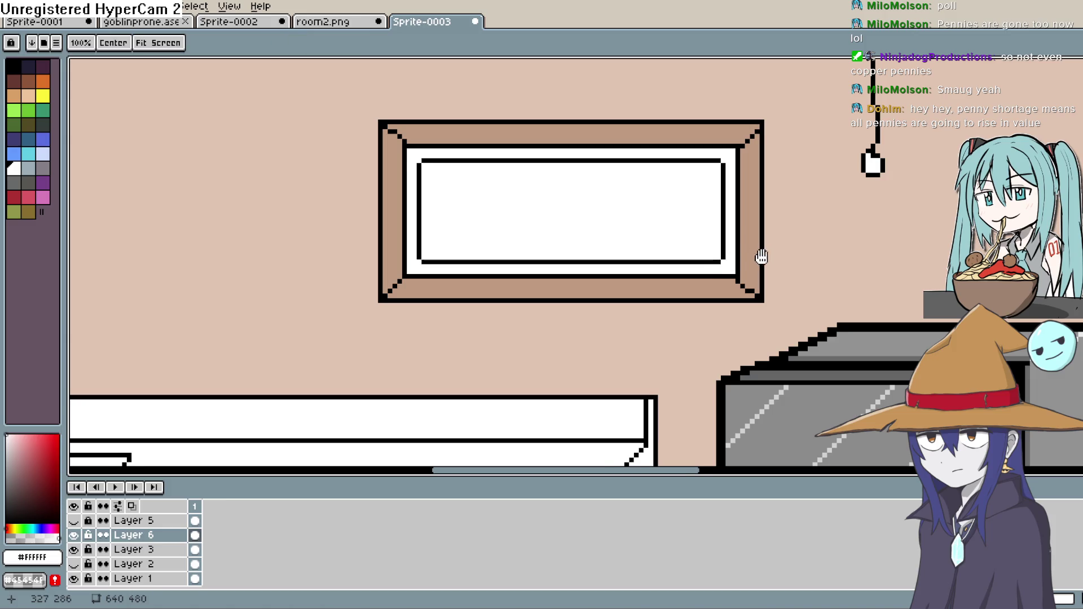
pyautogui.moveTo(762, 256); pyautogui.dragTo(726, 259)
pyautogui.scroll(1, 725, 259)
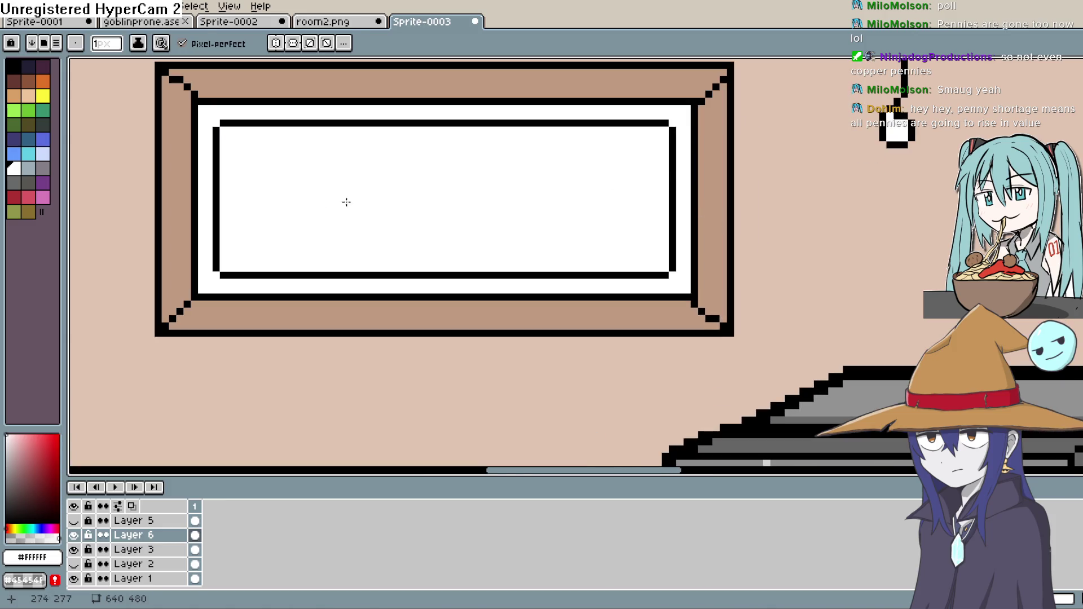
pyautogui.scroll(-1, 750, 199)
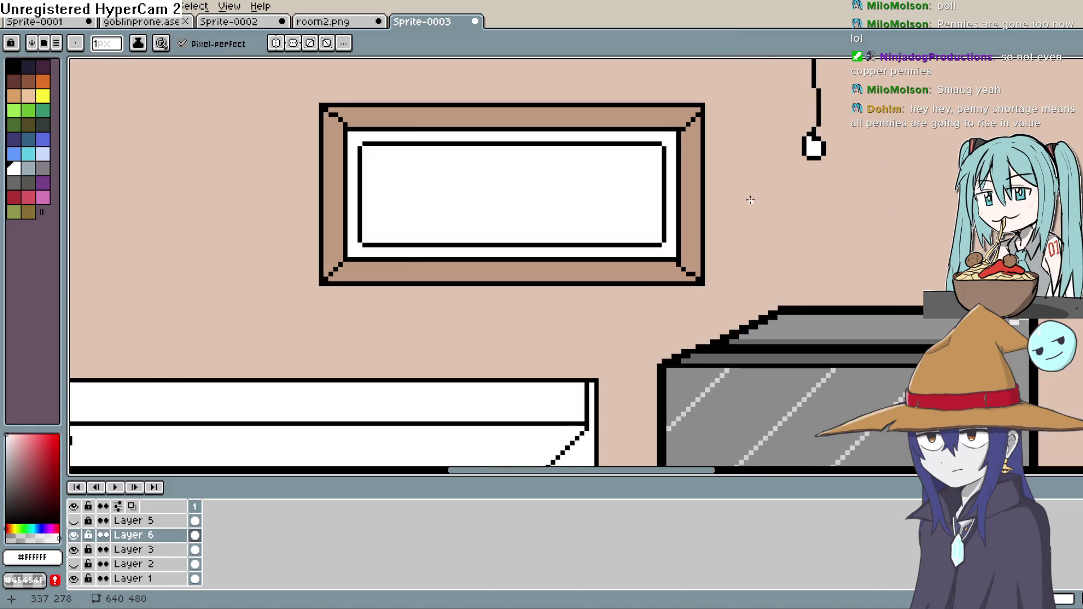
pyautogui.click(33, 528)
# Choose a light cyan, trial-fill the window pane with it, then undo the fill.
pyautogui.click(26, 471)
pyautogui.click(17, 436)
pyautogui.press('g')
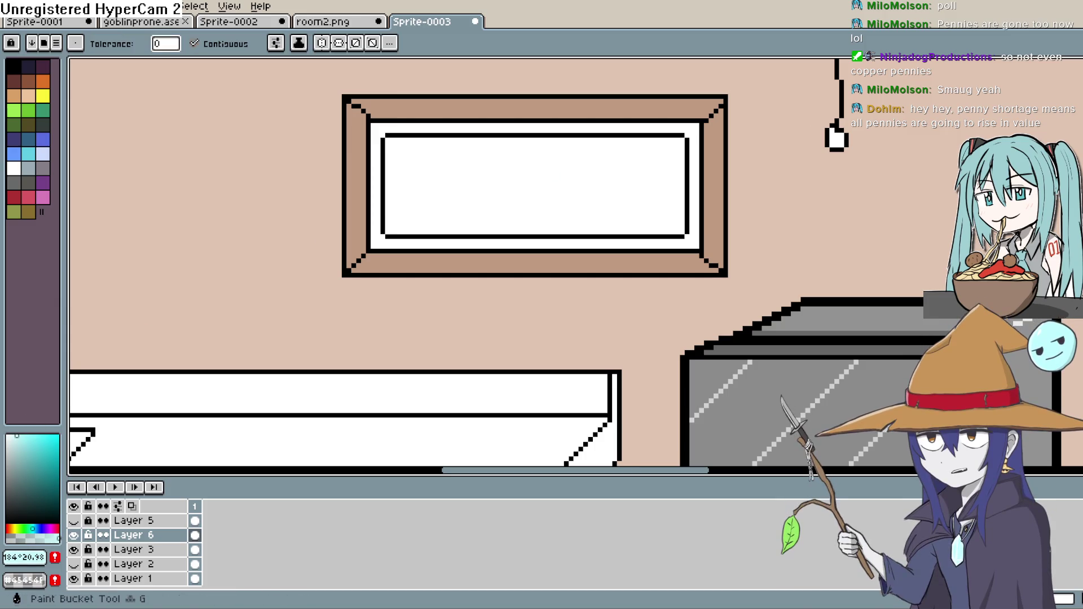
pyautogui.click(616, 193)
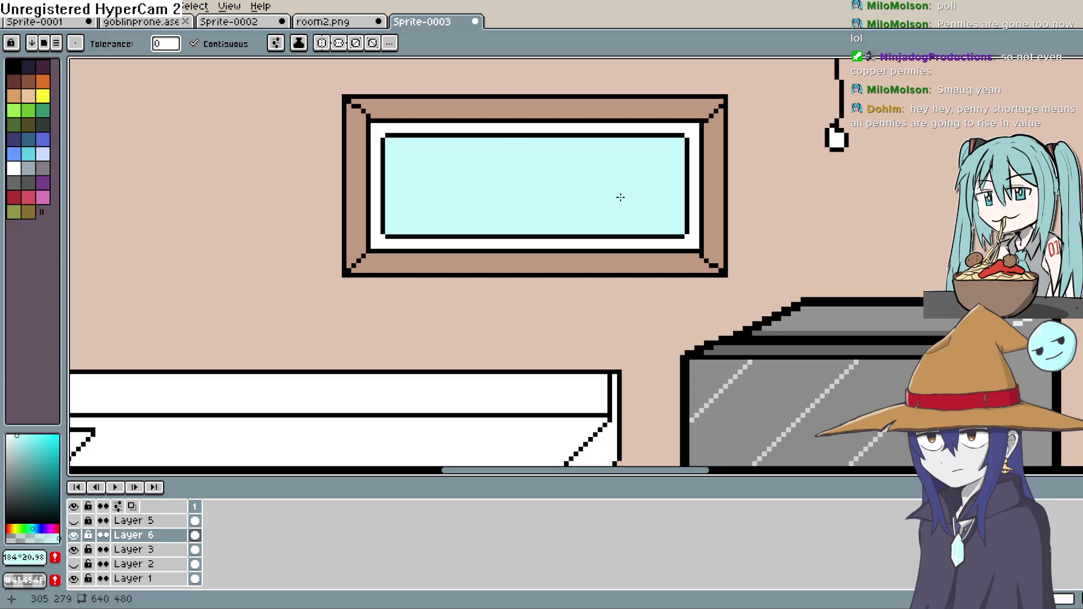
pyautogui.hotkey('ctrl', 'z')
pyautogui.moveTo(615, 203); pyautogui.dragTo(597, 225)
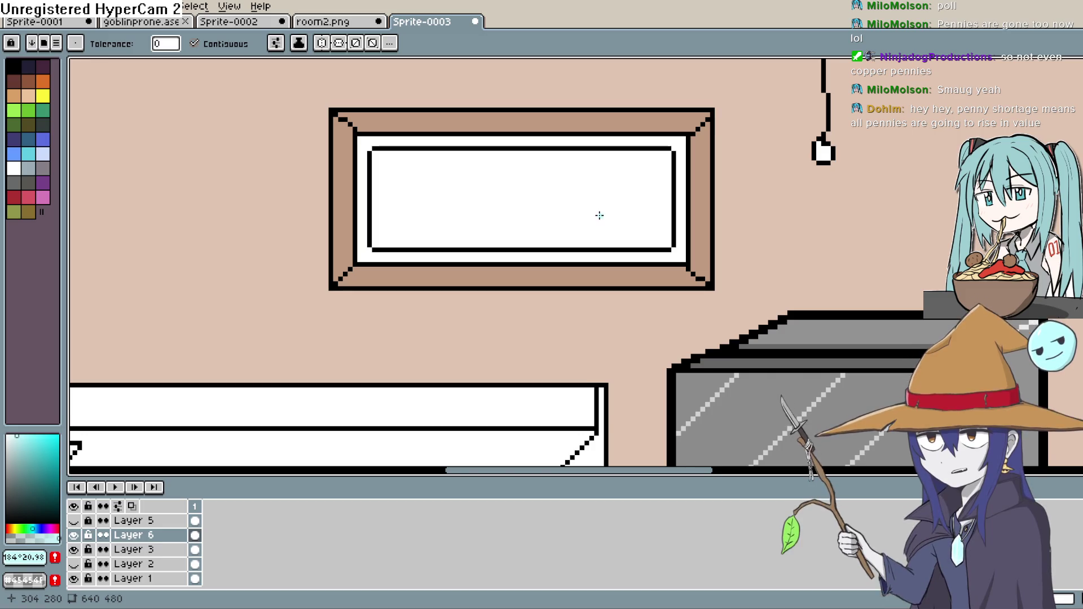
pyautogui.scroll(1, 598, 217)
pyautogui.scroll(-2, 594, 217)
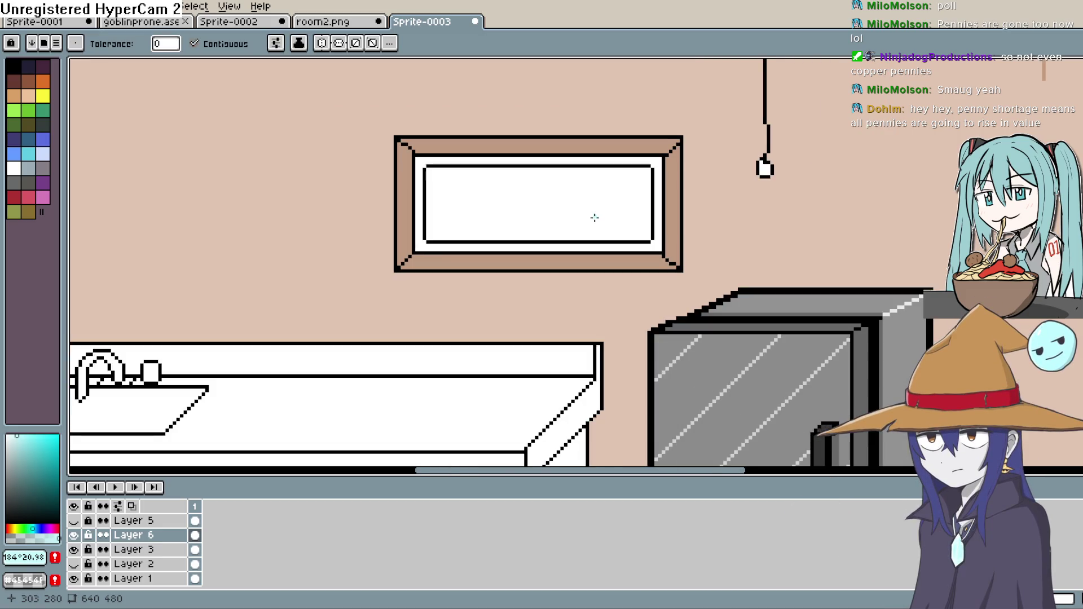
pyautogui.scroll(-1, 595, 218)
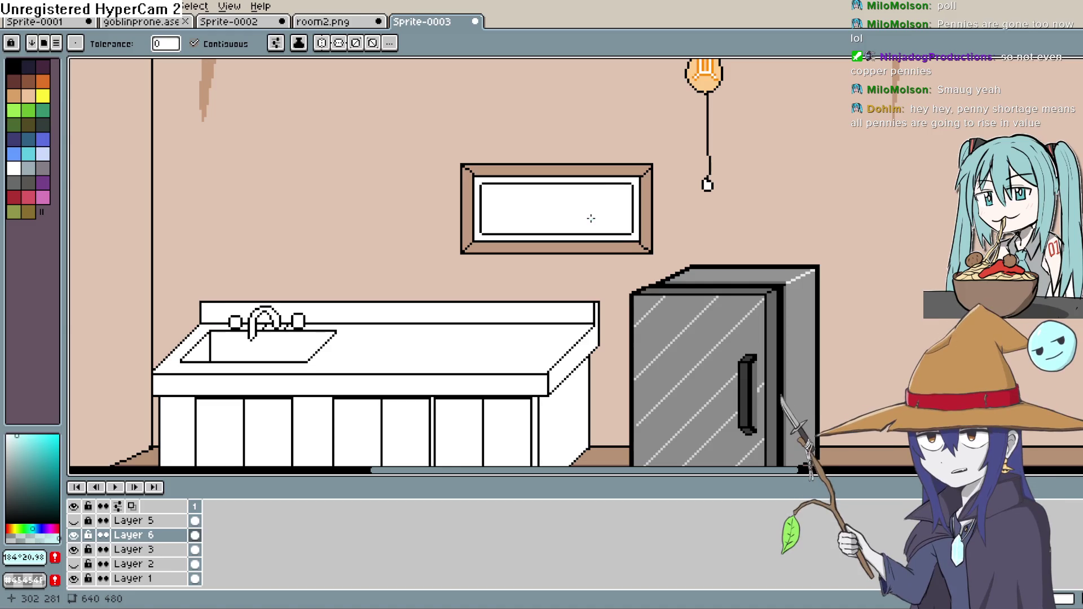
pyautogui.scroll(1, 591, 217)
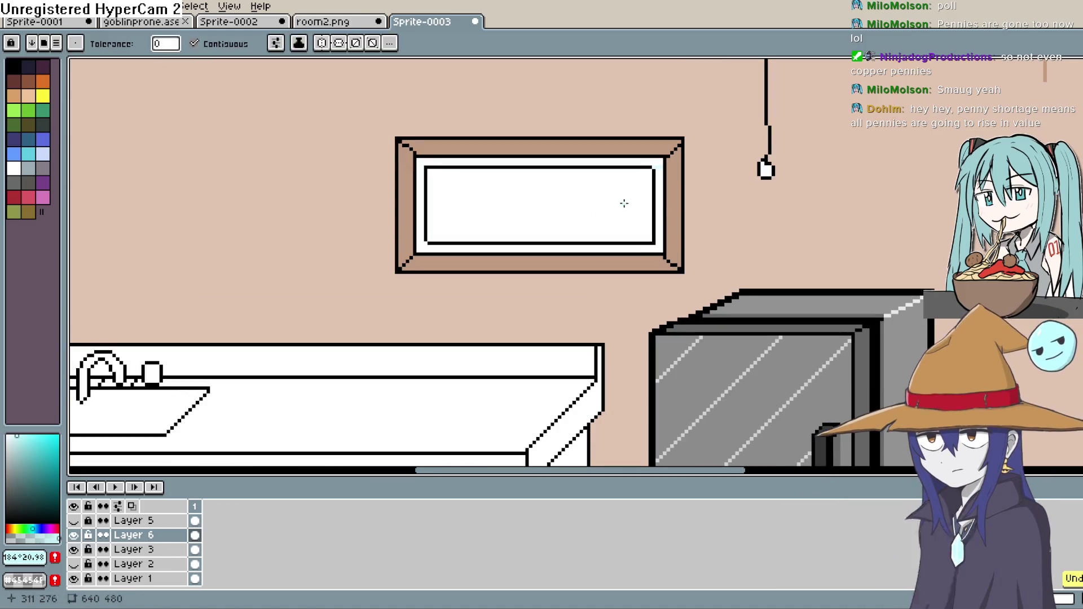
# Cover the inner window outline with white and add Layer 7 above Layer 6.
pyautogui.click(654, 192)
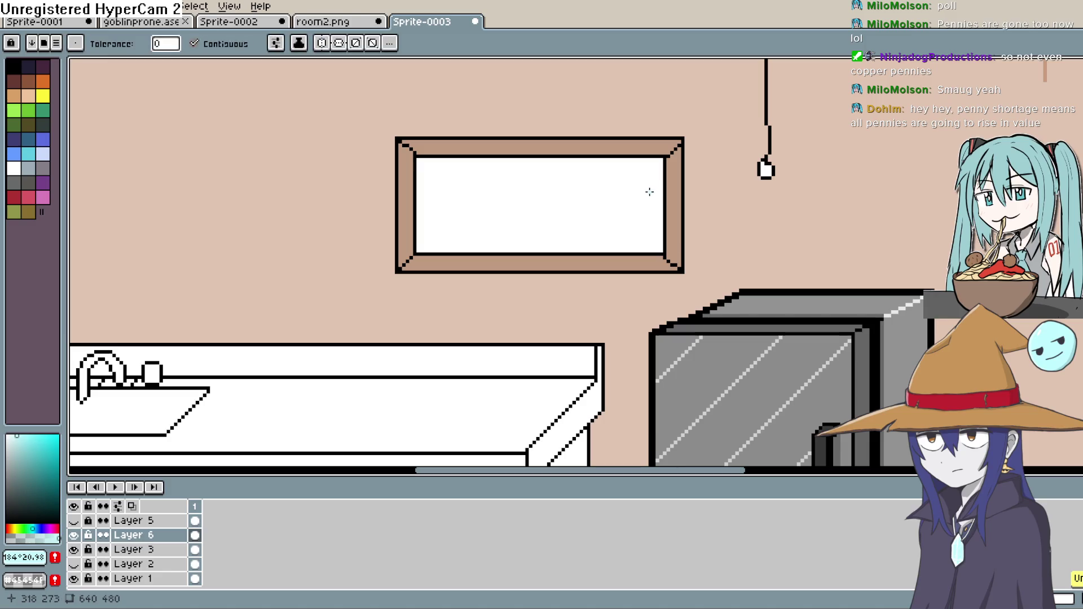
pyautogui.hotkey('shift', 'n')
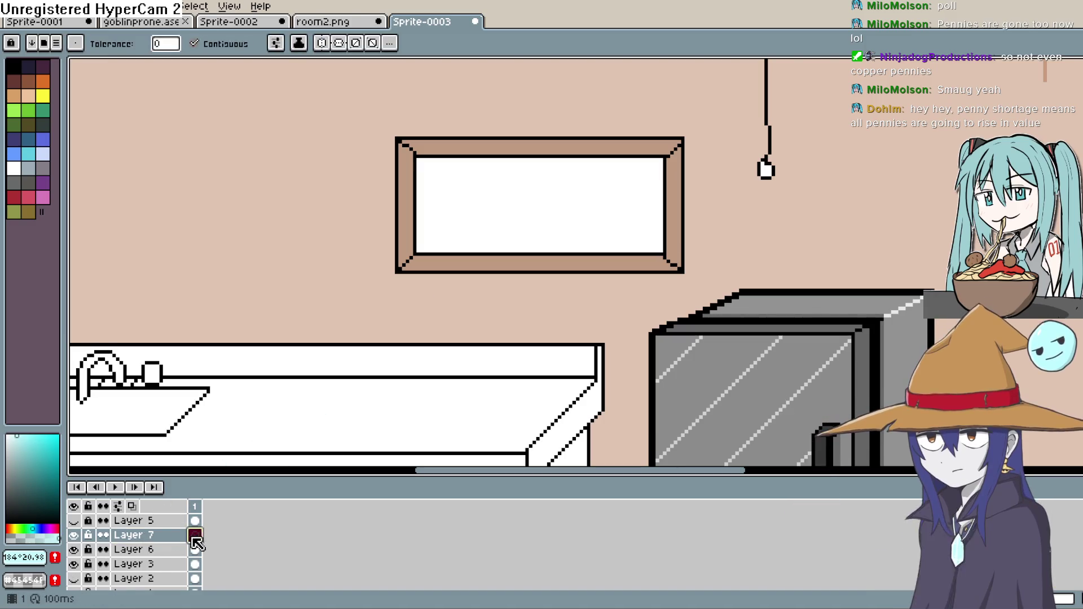
pyautogui.press('b')
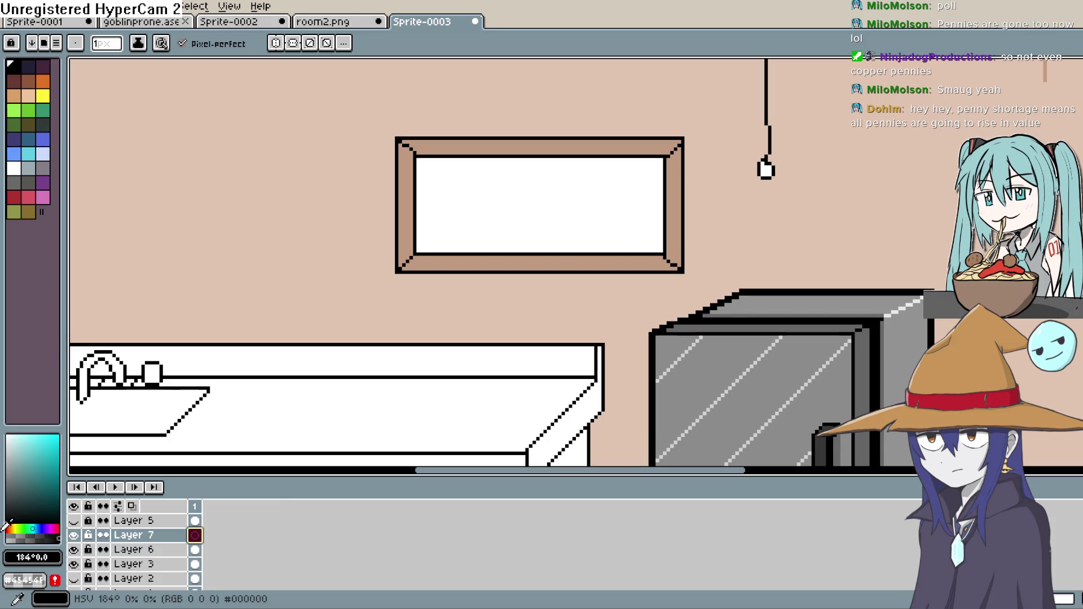
pyautogui.moveTo(672, 155); pyautogui.dragTo(1082, 167)
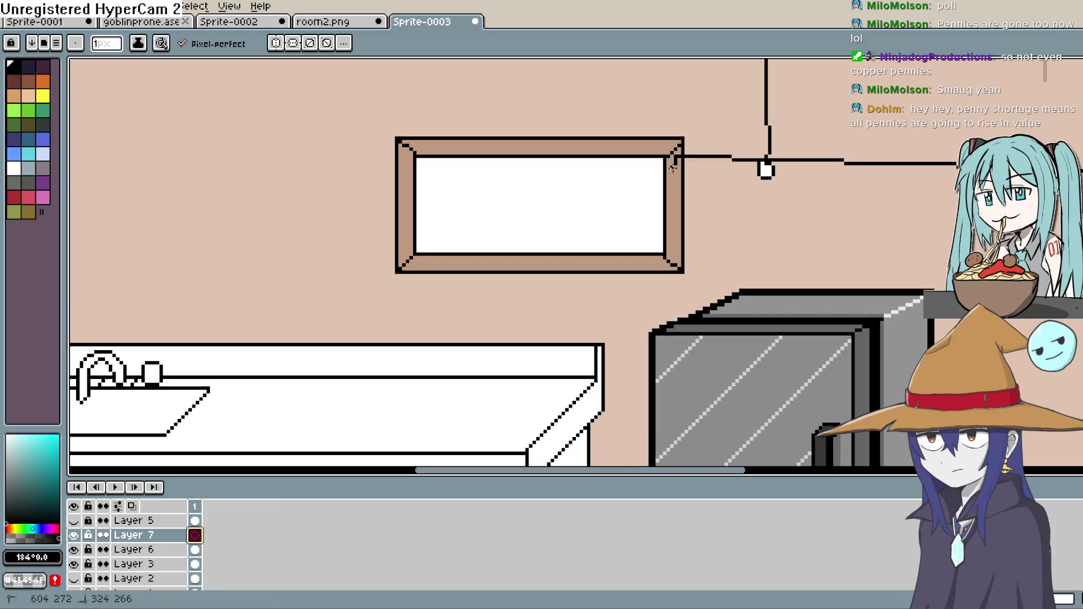
pyautogui.hotkey('ctrl', 'z')
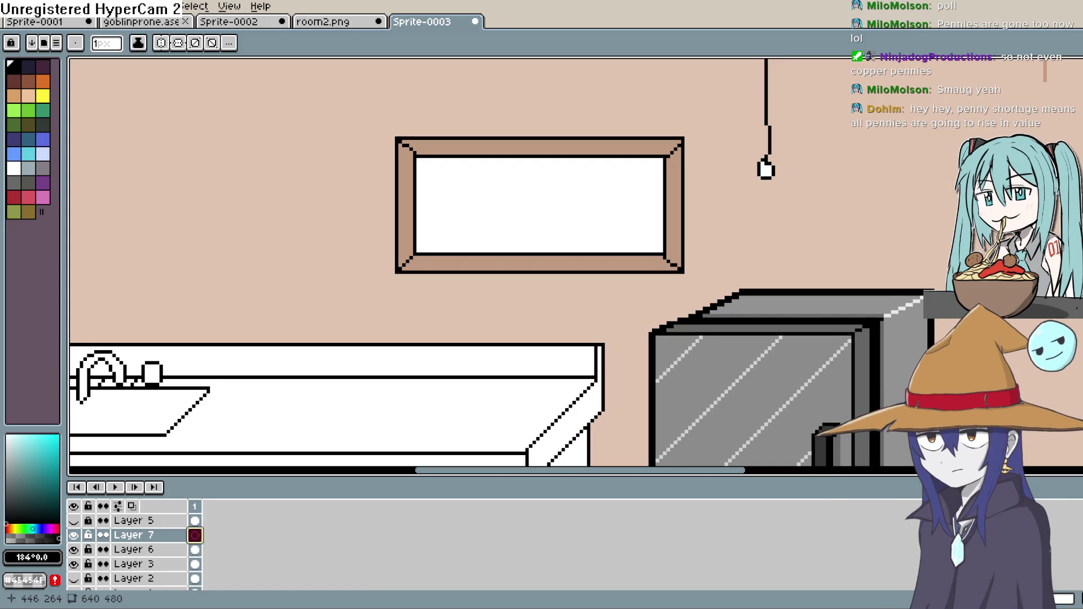
# Restore the inner window outline and pick a muted teal, #86bcc0, for the glass.
pyautogui.hotkey('ctrl', 'z')
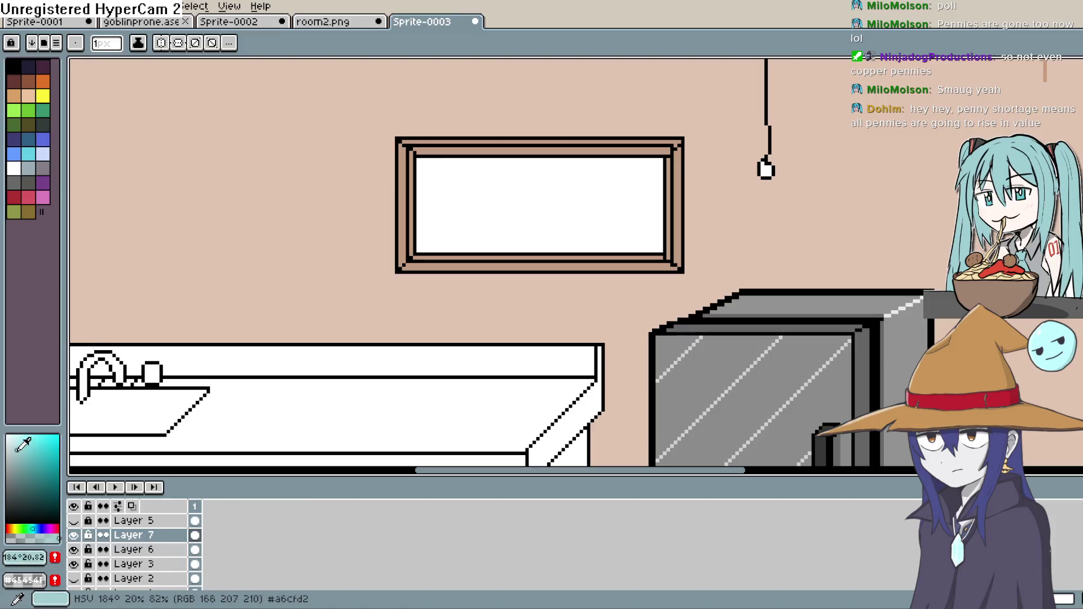
pyautogui.click(15, 447)
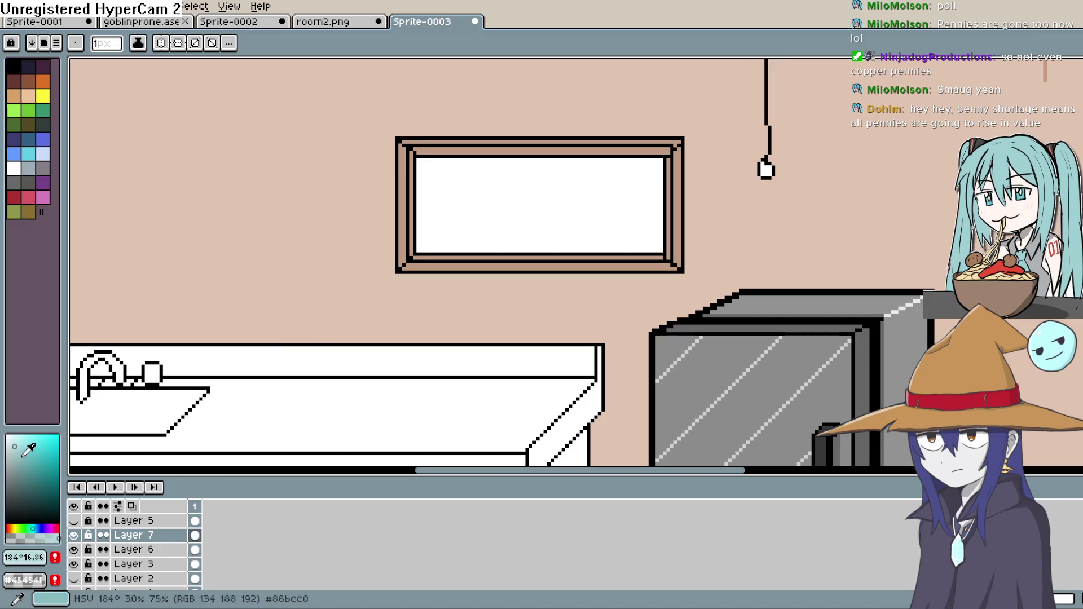
pyautogui.click(23, 459)
# Flood-fill the window interior with teal, comparing it against the unfilled pane.
pyautogui.press('g')
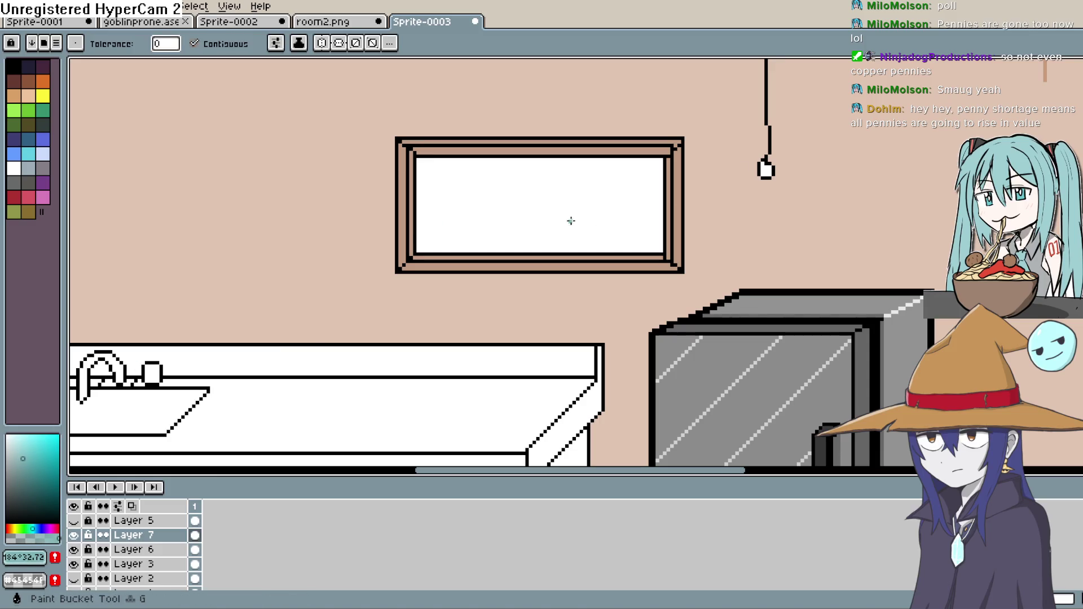
pyautogui.click(519, 160)
pyautogui.hotkey('ctrl', 'z')
pyautogui.hotkey('ctrl', 'y')
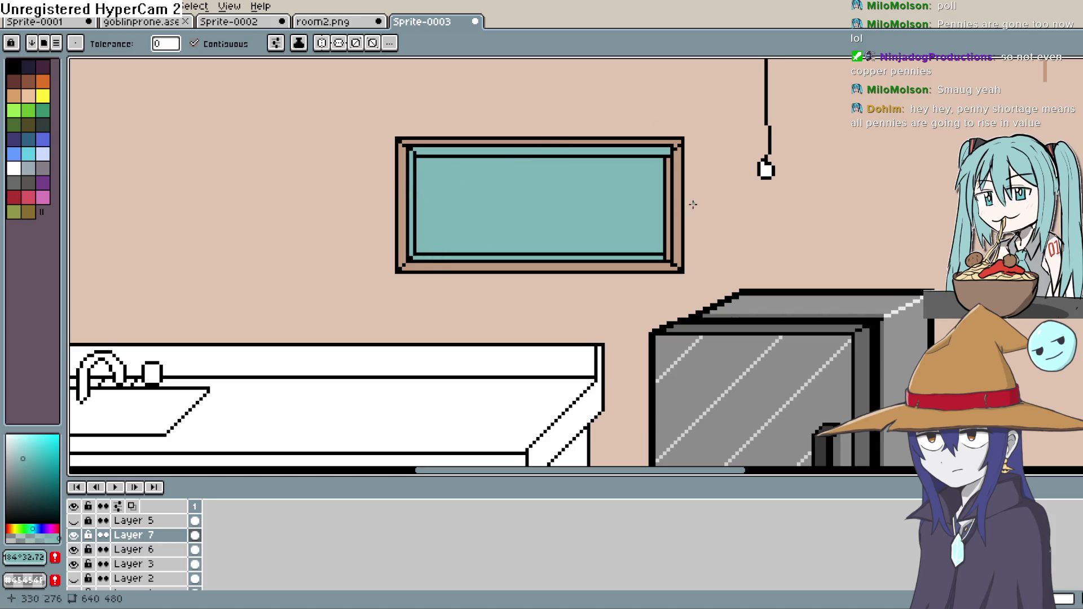
pyautogui.hotkey('ctrl', 'z')
pyautogui.hotkey('ctrl', 'y')
pyautogui.hotkey('ctrl', 'z')
pyautogui.hotkey('ctrl', 'y')
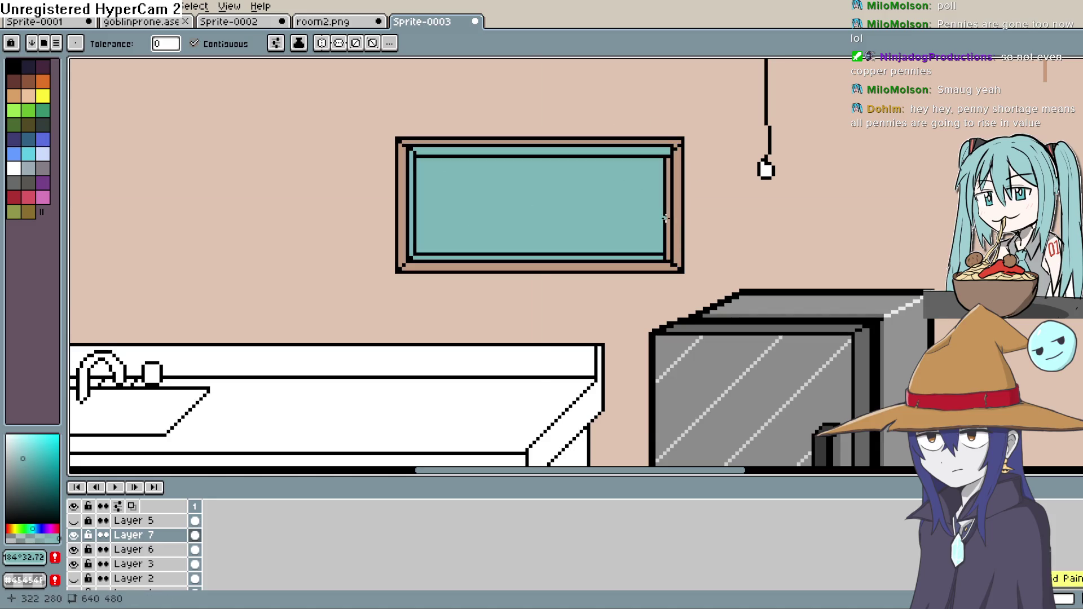
# Draw lines along the window's bottom and left inner edges and erase the top-edge line.
pyautogui.hotkey('shift', 'l')
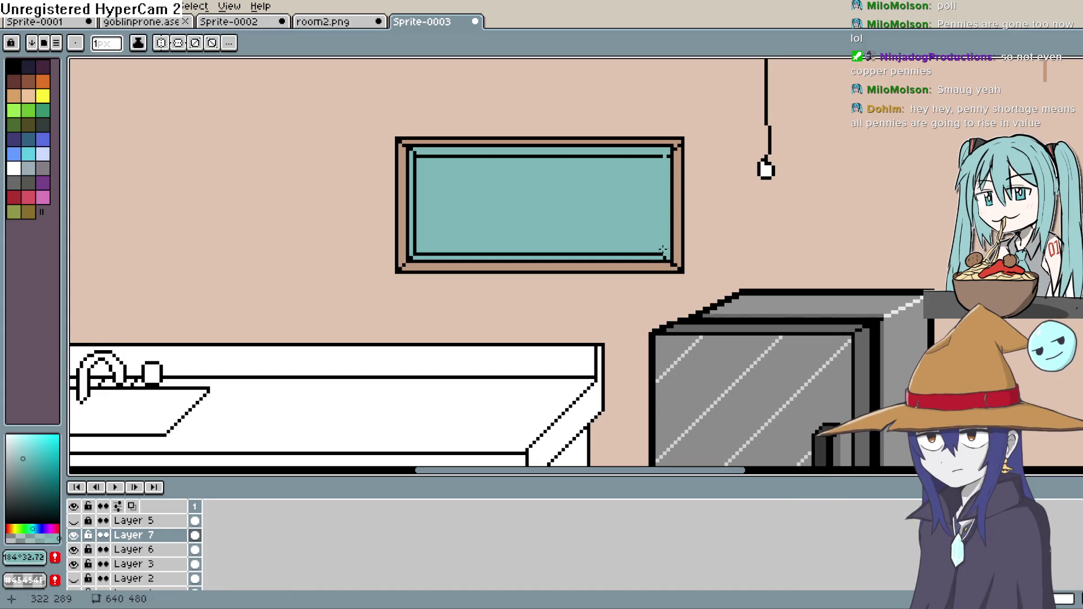
pyautogui.moveTo(665, 255); pyautogui.dragTo(415, 249)
pyautogui.moveTo(415, 247); pyautogui.dragTo(416, 151)
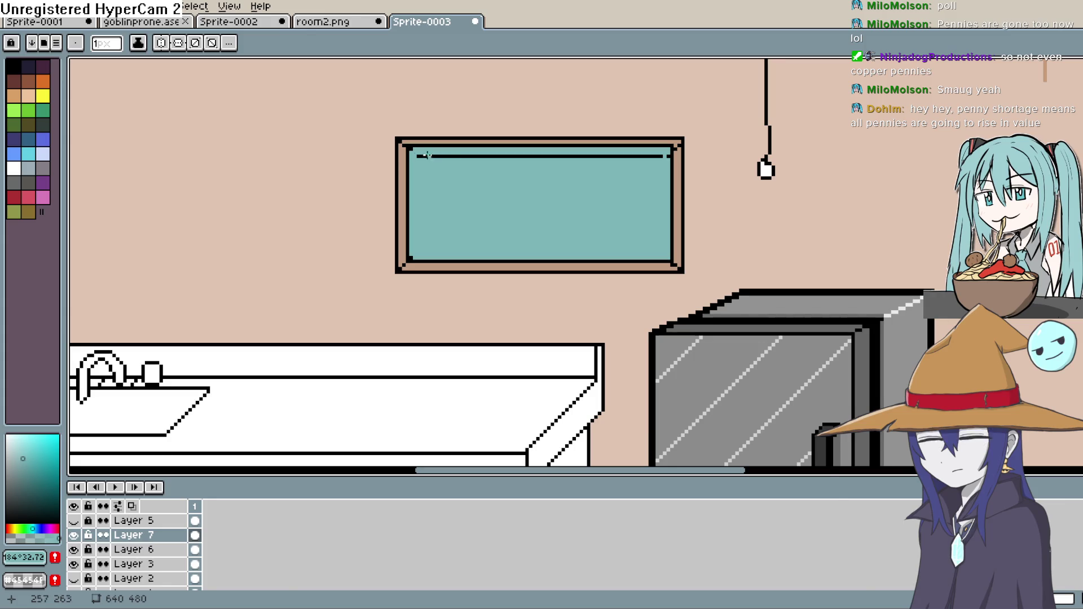
pyautogui.moveTo(460, 157); pyautogui.dragTo(664, 156)
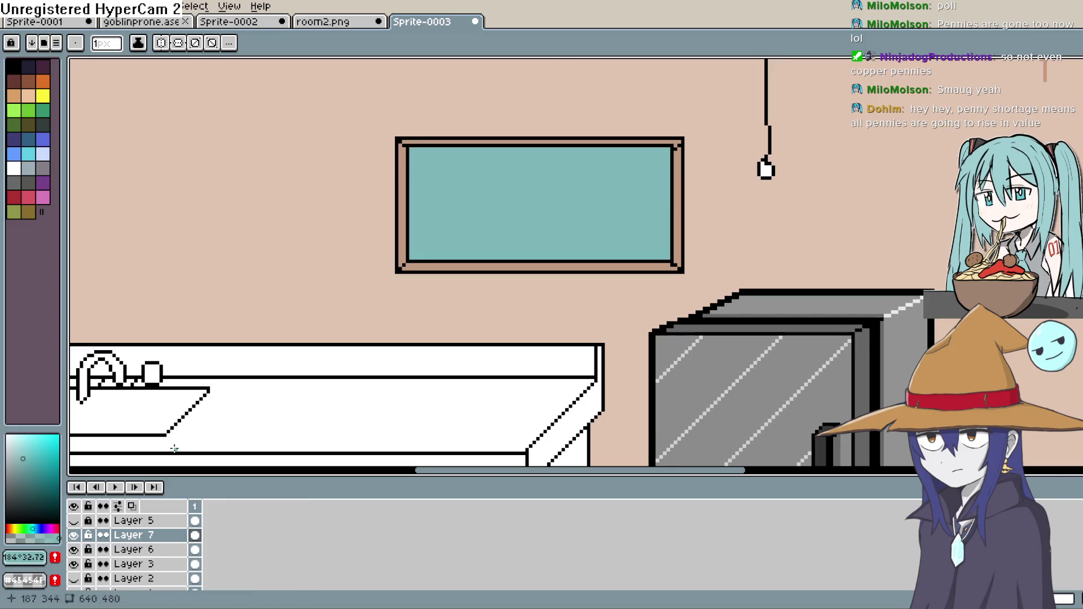
# Lower Layer 7's opacity to 36% in its layer properties.
pyautogui.doubleClick(169, 535)
pyautogui.moveTo(797, 246)
pyautogui.mouseDown()
pyautogui.moveTo(783, 256)
pyautogui.moveTo(800, 252)
pyautogui.mouseUp()
pyautogui.click(887, 178)
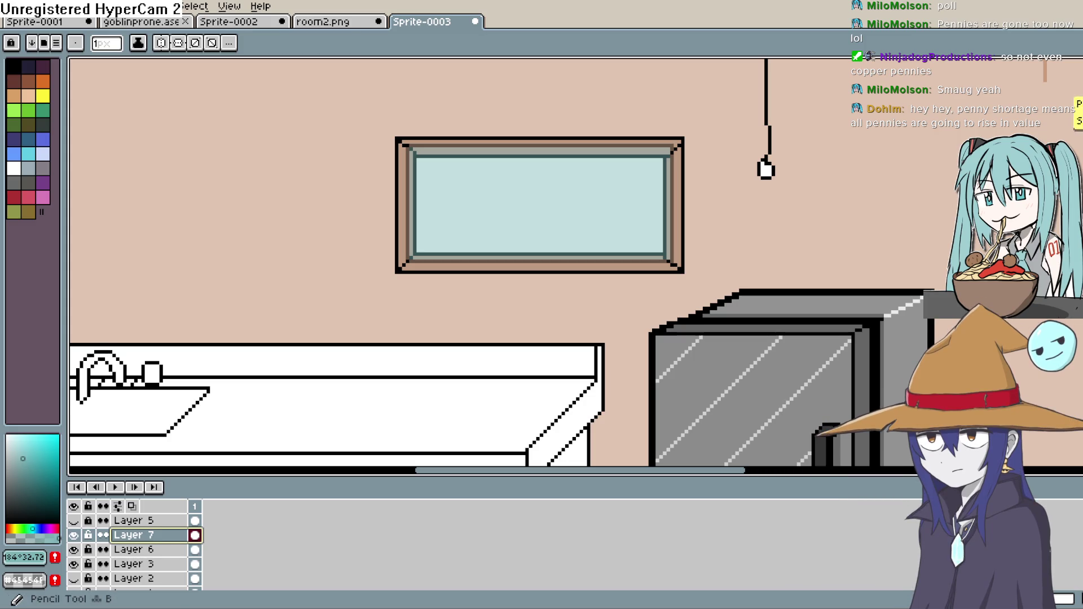
pyautogui.click(1076, 101)
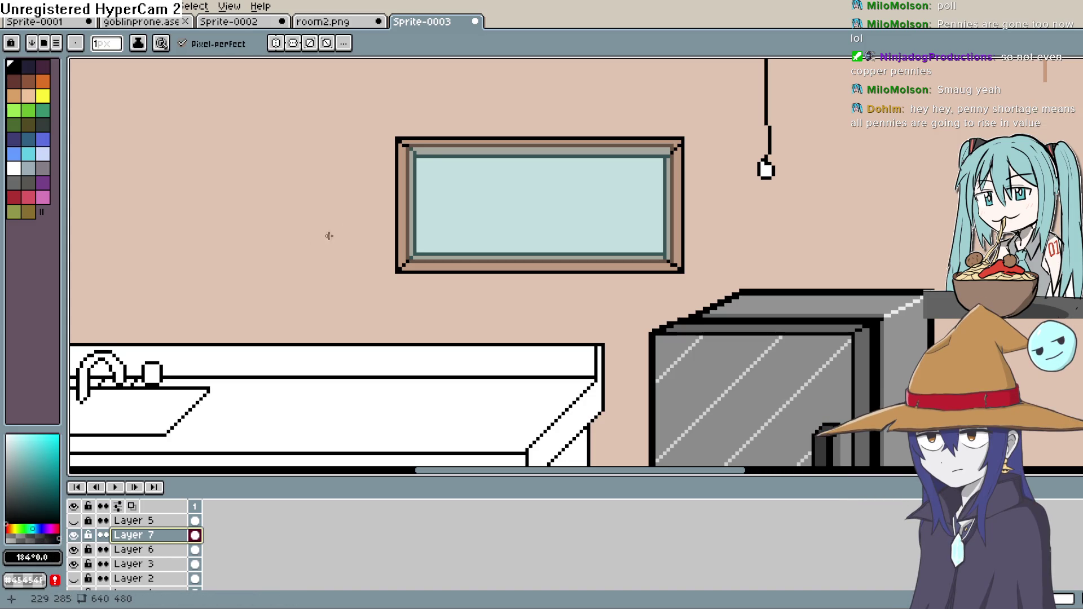
# On a new layer, draw a black line down the frame's inner left edge, retrying the bottom edge.
pyautogui.hotkey('shift', 'n')
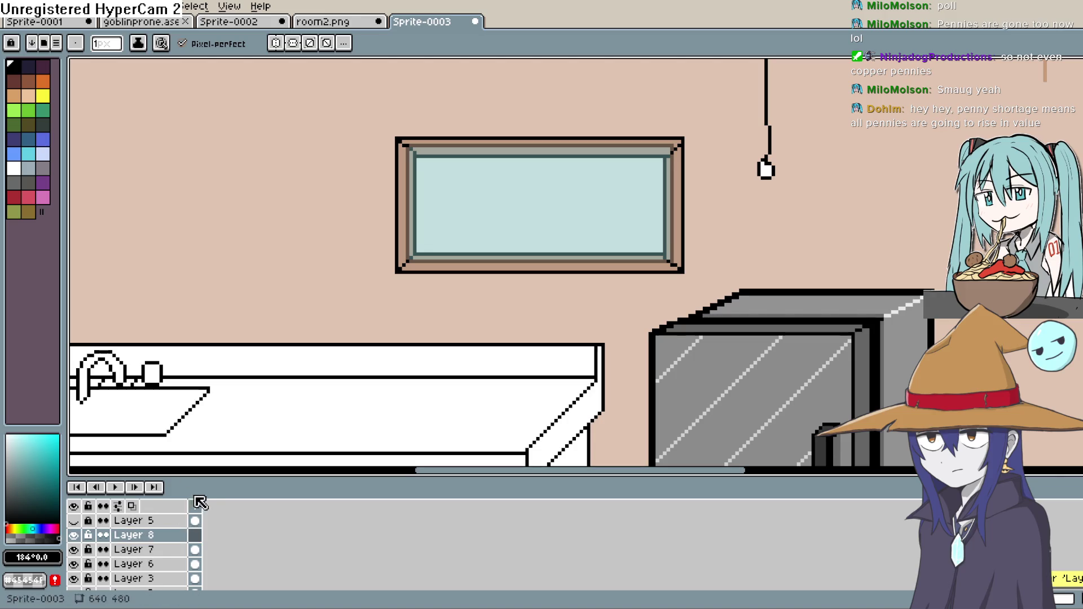
pyautogui.scroll(2, 418, 198)
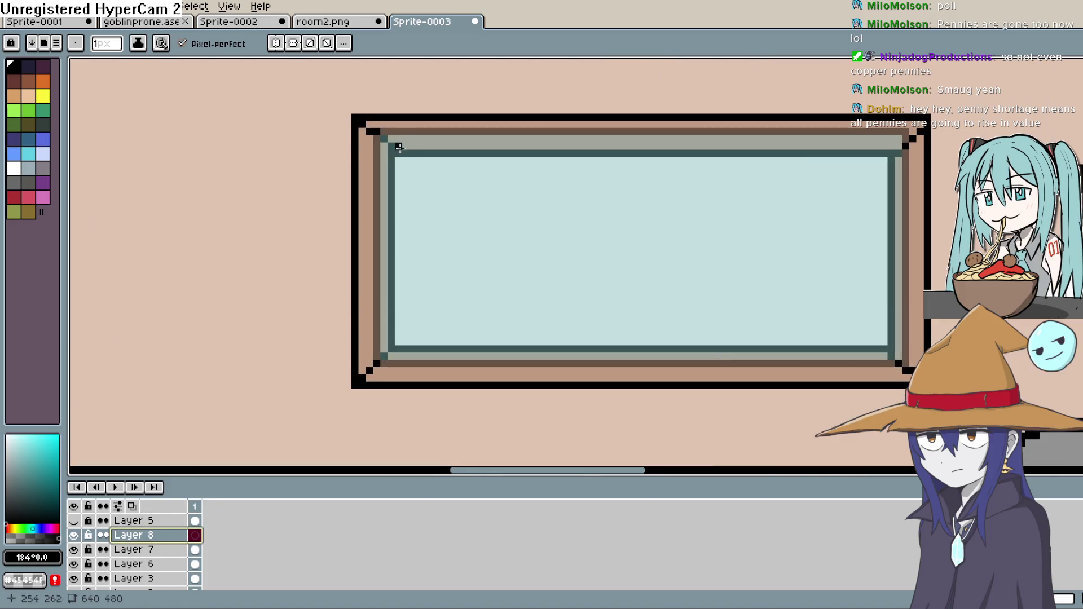
pyautogui.moveTo(377, 133); pyautogui.dragTo(378, 184)
pyautogui.moveTo(377, 358); pyautogui.dragTo(377, 359)
pyautogui.moveTo(487, 356); pyautogui.dragTo(657, 356)
pyautogui.hotkey('ctrl', 'z')
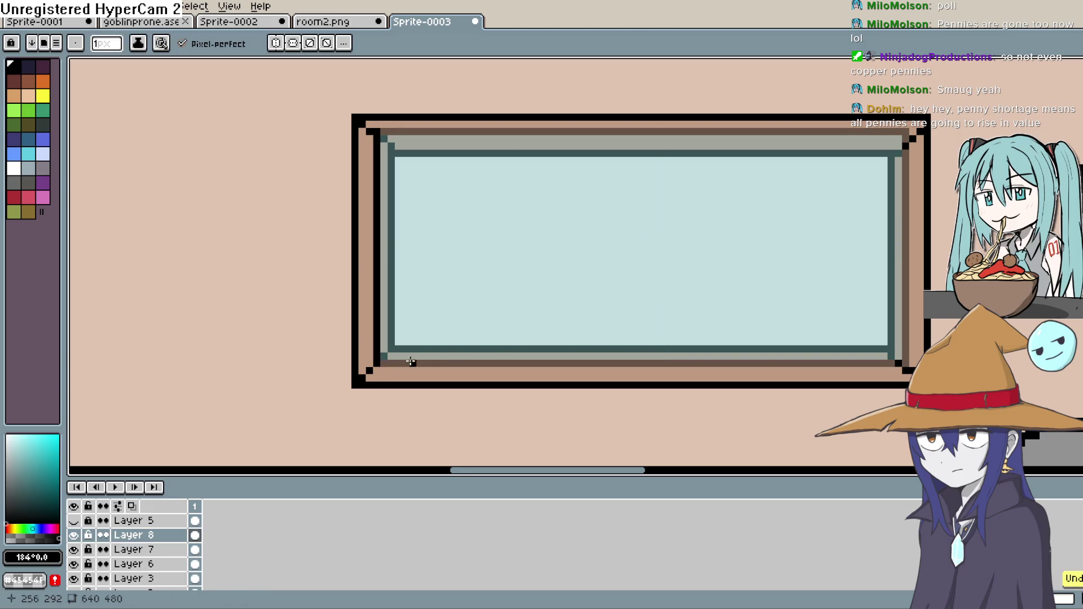
pyautogui.moveTo(535, 361); pyautogui.dragTo(655, 361)
pyautogui.hotkey('ctrl', 'z')
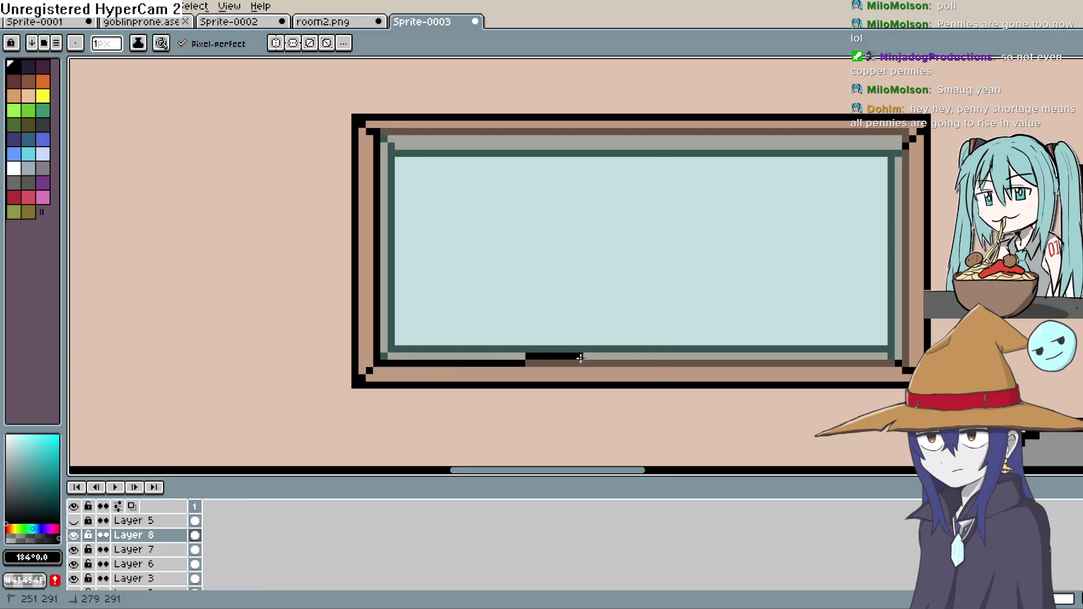
pyautogui.hotkey('ctrl', 'z')
# Draw straight black lines along the frame's inner bottom and top edges.
pyautogui.press('l')
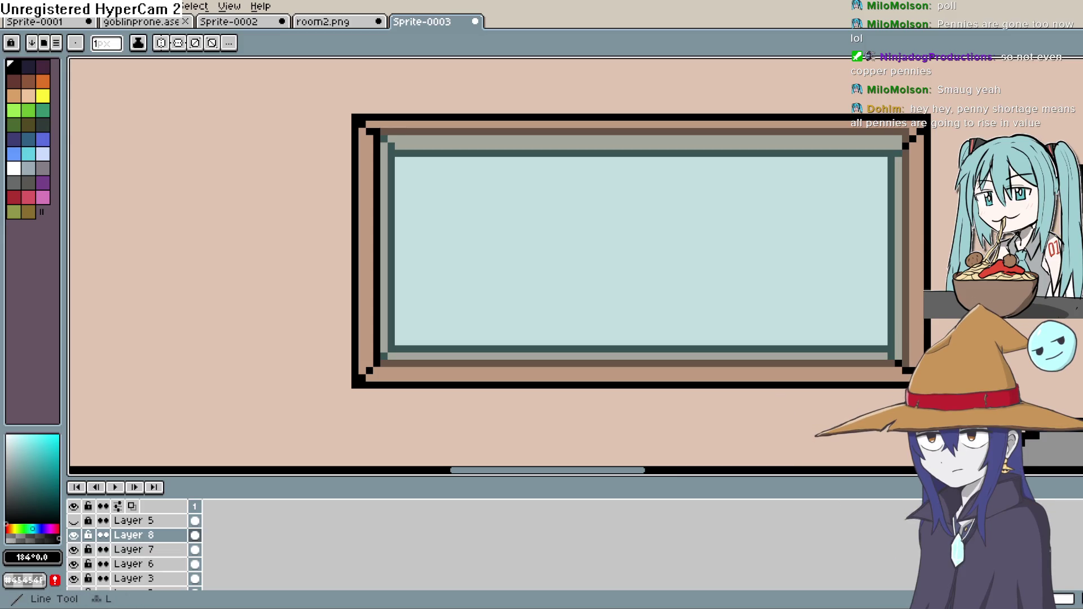
pyautogui.moveTo(388, 363)
pyautogui.mouseDown()
pyautogui.moveTo(905, 366)
pyautogui.moveTo(905, 188)
pyautogui.mouseUp()
pyautogui.moveTo(907, 135); pyautogui.dragTo(399, 133)
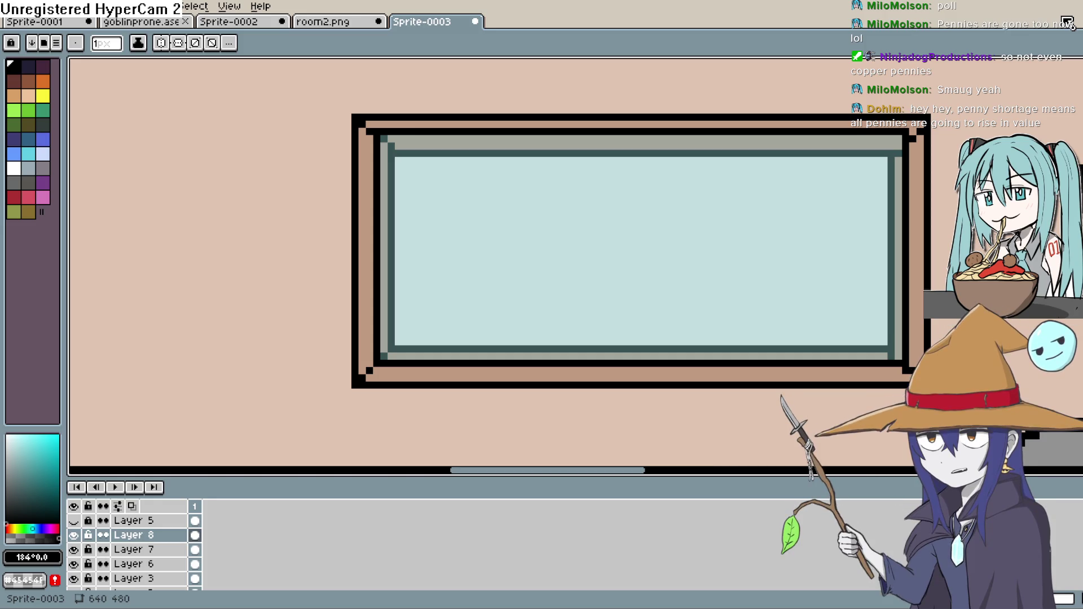
pyautogui.scroll(1, 600, 252)
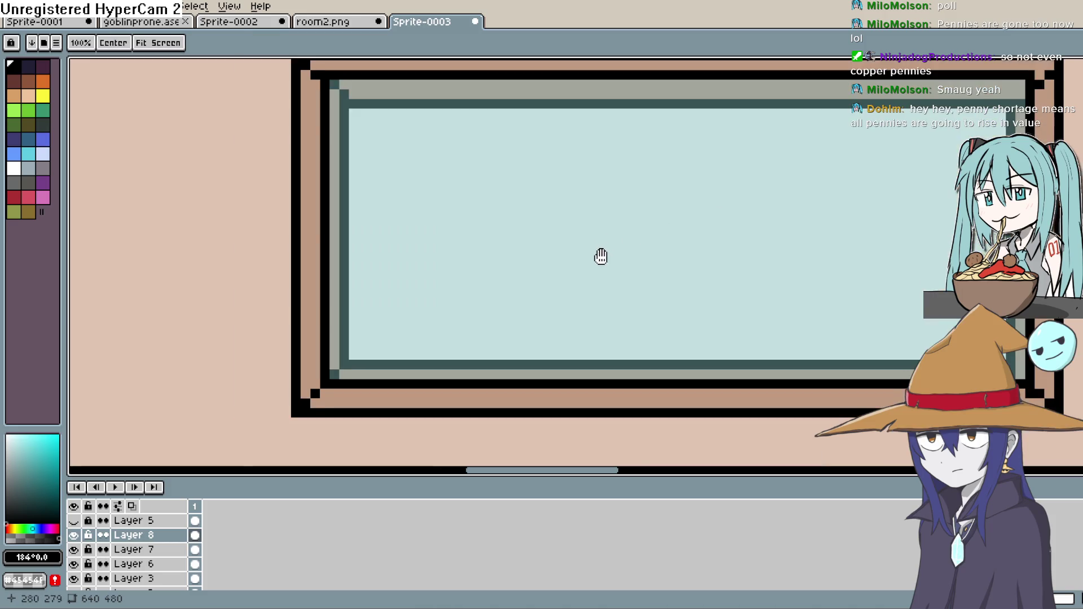
# Bring the window glass into view and undo the stray black line.
pyautogui.scroll(-3, 609, 299)
pyautogui.scroll(-3, 790, 237)
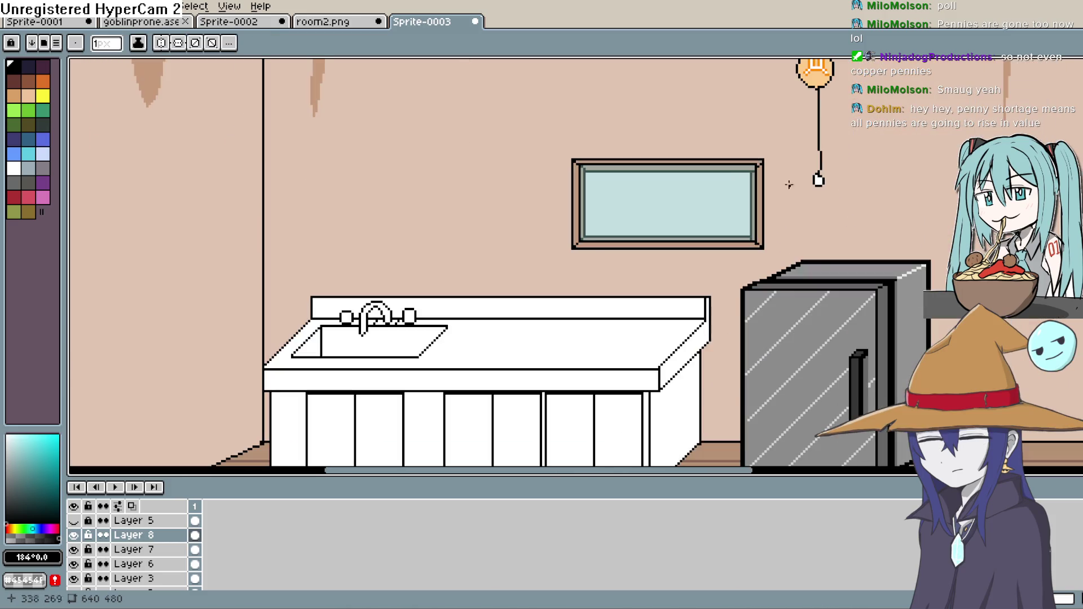
pyautogui.scroll(5, 786, 216)
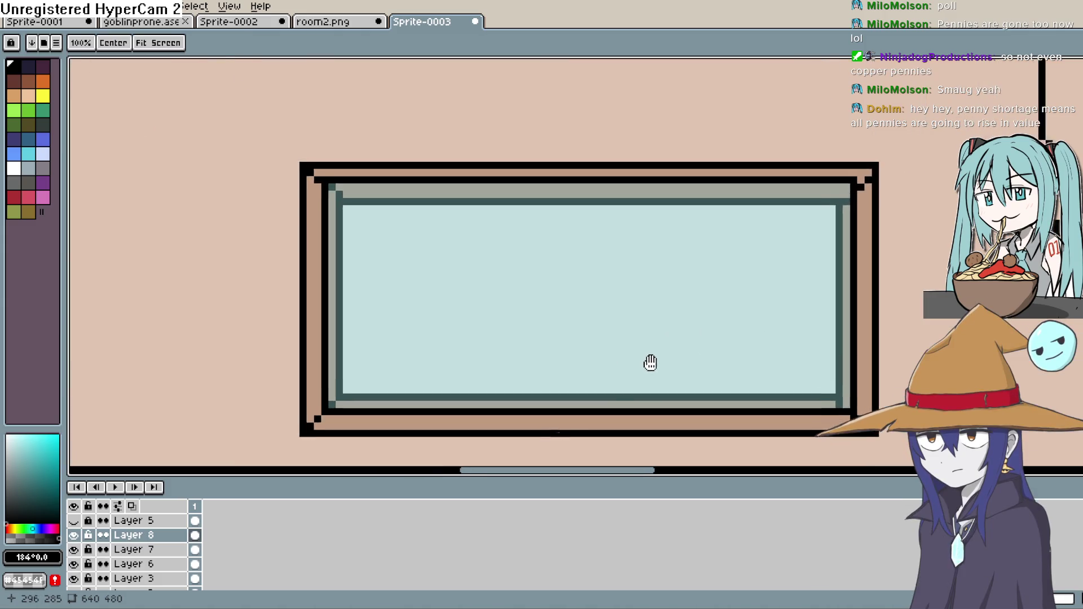
pyautogui.moveTo(650, 362)
pyautogui.mouseDown()
pyautogui.moveTo(649, 262)
pyautogui.moveTo(656, 282)
pyautogui.moveTo(648, 273)
pyautogui.moveTo(745, 193)
pyautogui.moveTo(666, 202)
pyautogui.mouseUp()
pyautogui.hotkey('ctrl', 'z')
pyautogui.press('b')
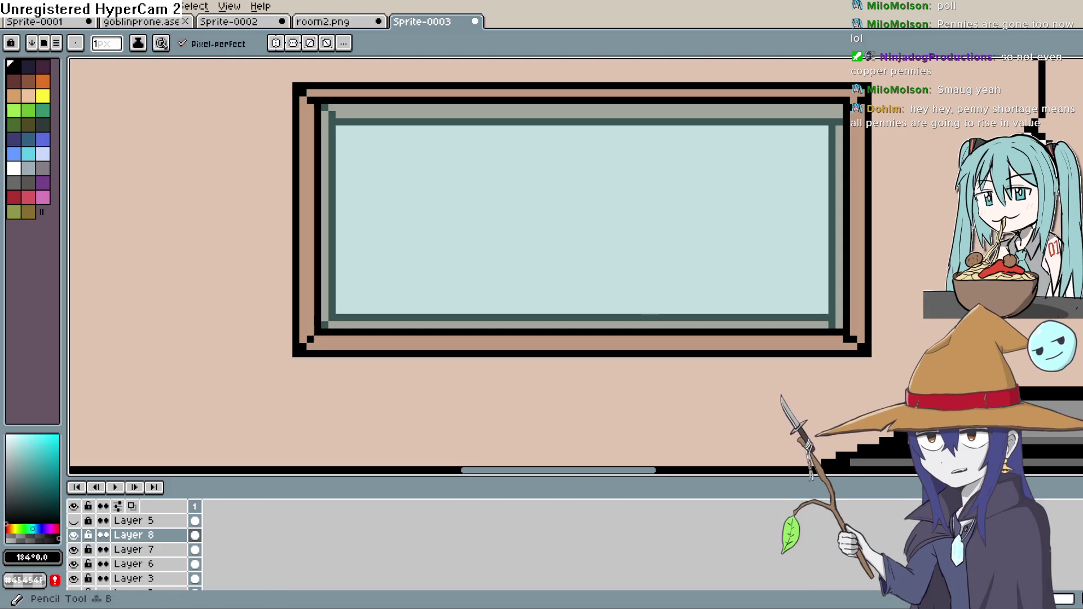
# Draw an arched ghost outline with a dot eye and a mouth inside the window.
pyautogui.moveTo(629, 266)
pyautogui.mouseDown()
pyautogui.moveTo(759, 254)
pyautogui.moveTo(752, 312)
pyautogui.mouseUp()
pyautogui.click(673, 238)
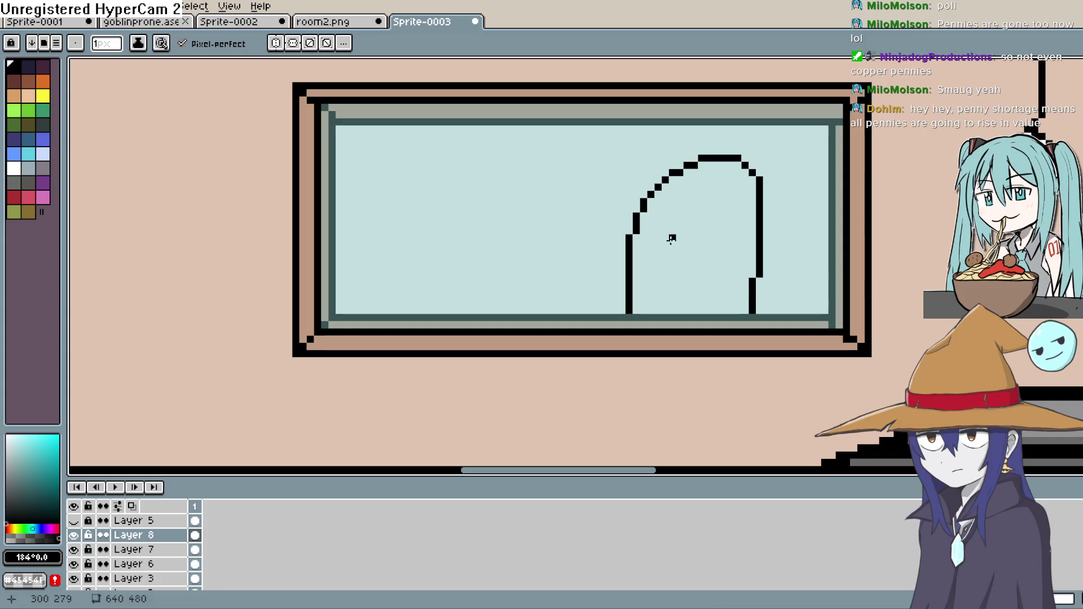
pyautogui.moveTo(666, 266); pyautogui.dragTo(733, 263)
pyautogui.scroll(-7, 887, 200)
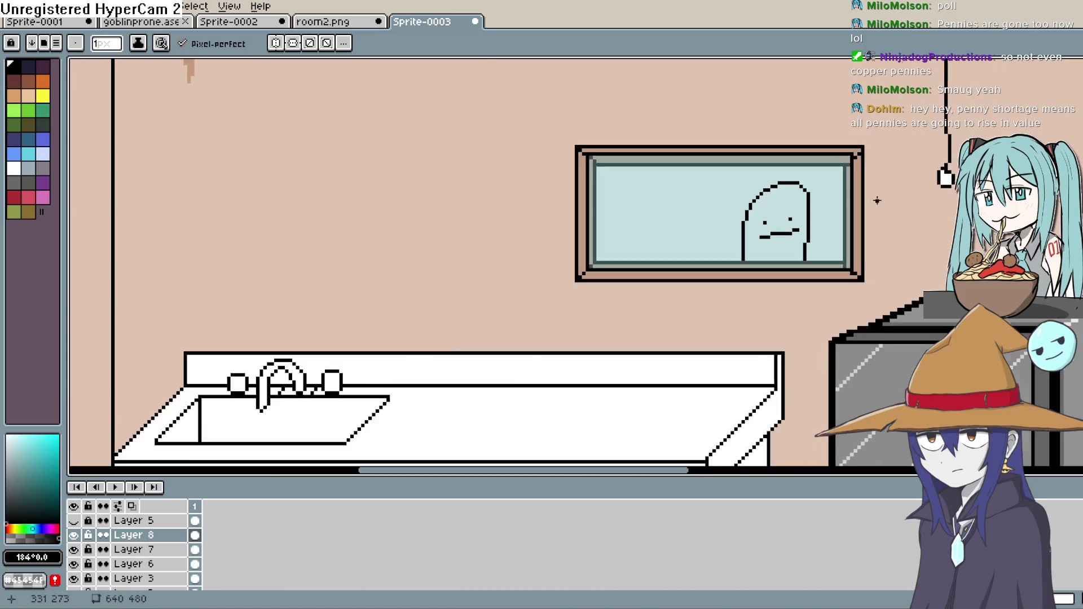
pyautogui.press('space')
pyautogui.moveTo(876, 219); pyautogui.dragTo(807, 229)
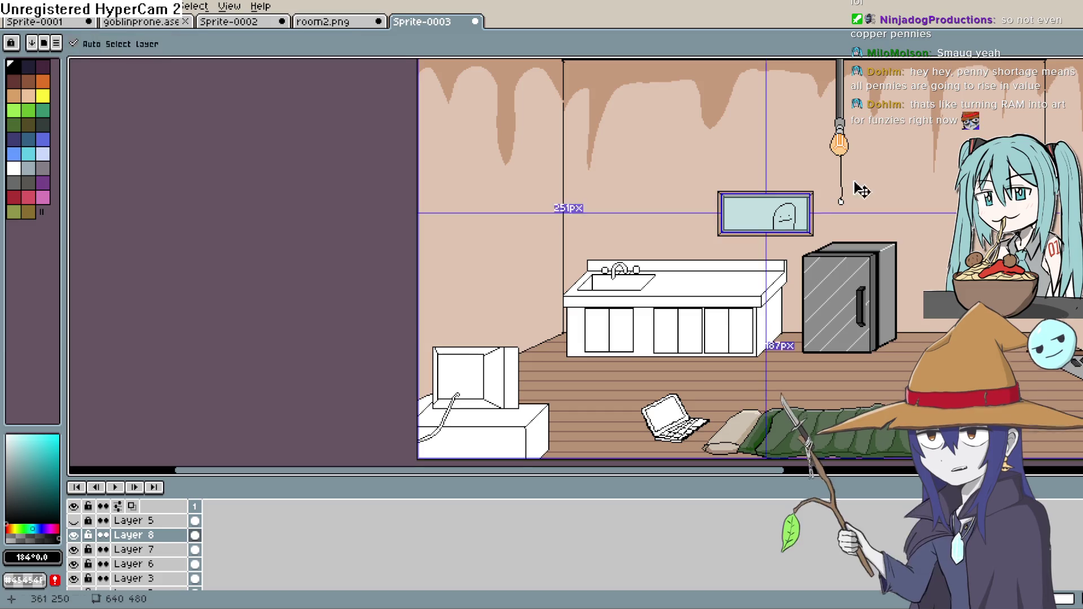
# Show Layer 5 so the goblin stands before the fridge, with the room centred.
pyautogui.moveTo(874, 164)
pyautogui.mouseDown()
pyautogui.moveTo(747, 232)
pyautogui.moveTo(767, 261)
pyautogui.moveTo(744, 284)
pyautogui.mouseUp()
pyautogui.press('space')
pyautogui.moveTo(797, 236)
pyautogui.mouseDown()
pyautogui.moveTo(790, 254)
pyautogui.moveTo(844, 145)
pyautogui.moveTo(819, 130)
pyautogui.moveTo(801, 215)
pyautogui.mouseUp()
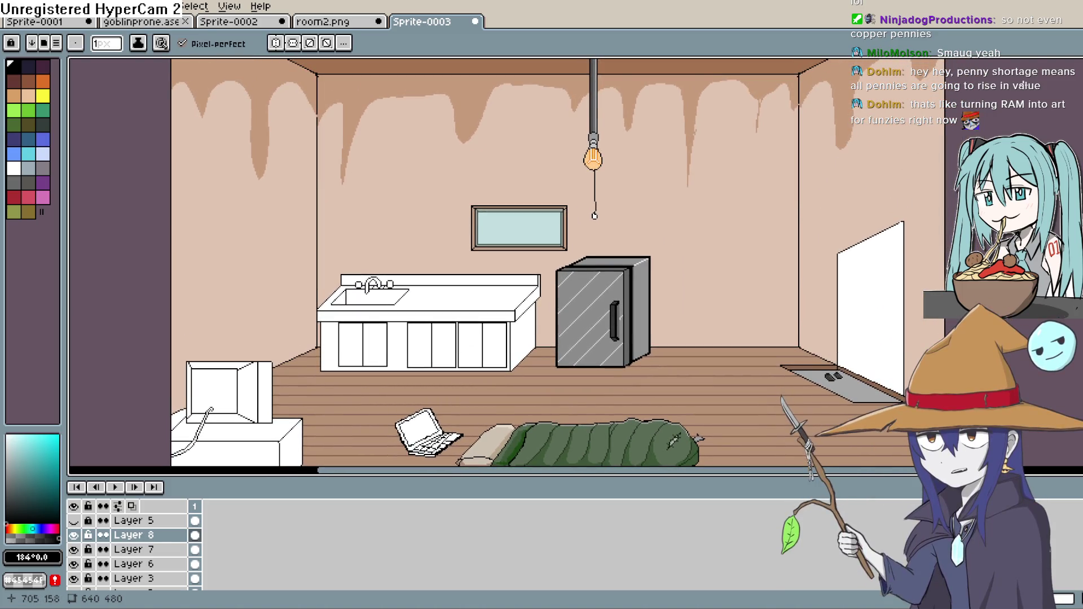
pyautogui.click(73, 520)
pyautogui.press('space')
pyautogui.moveTo(733, 206)
pyautogui.mouseDown()
pyautogui.moveTo(730, 230)
pyautogui.moveTo(781, 169)
pyautogui.moveTo(769, 198)
pyautogui.moveTo(770, 181)
pyautogui.mouseUp()
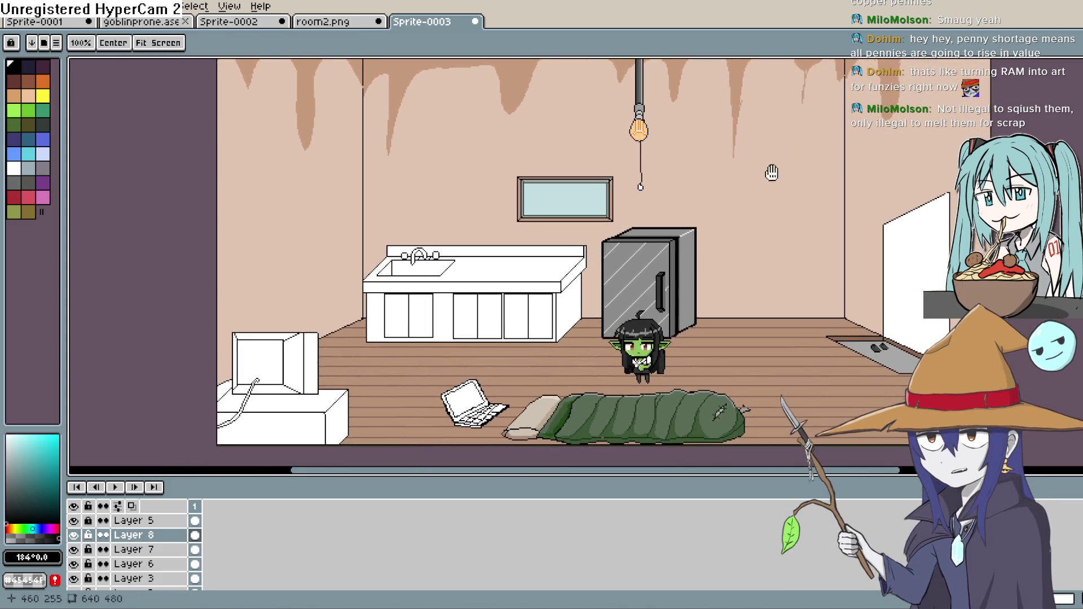
pyautogui.scroll(-1, 762, 198)
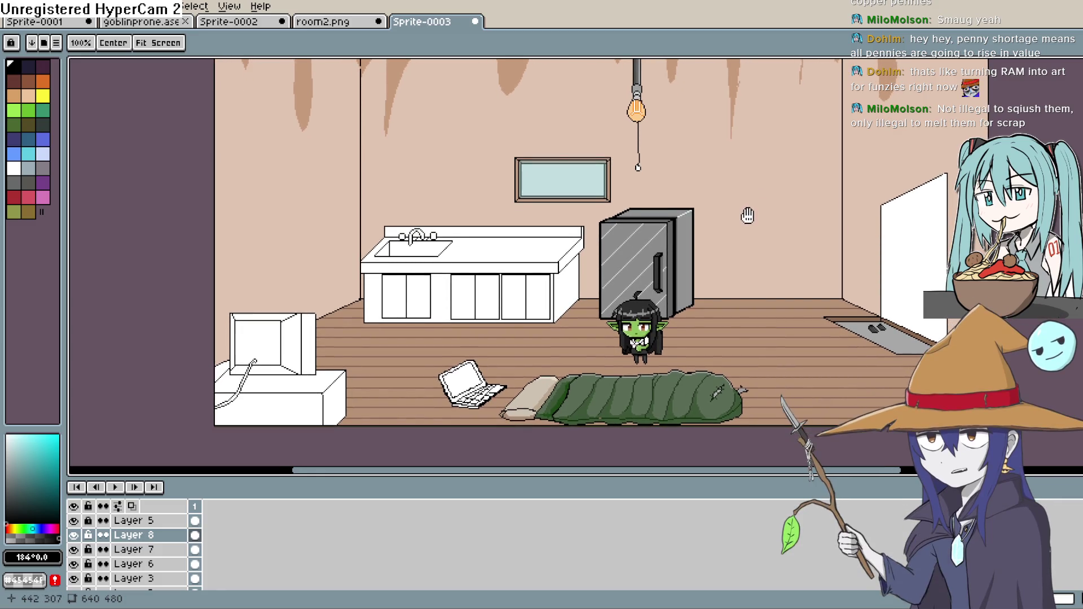
pyautogui.scroll(5, 727, 237)
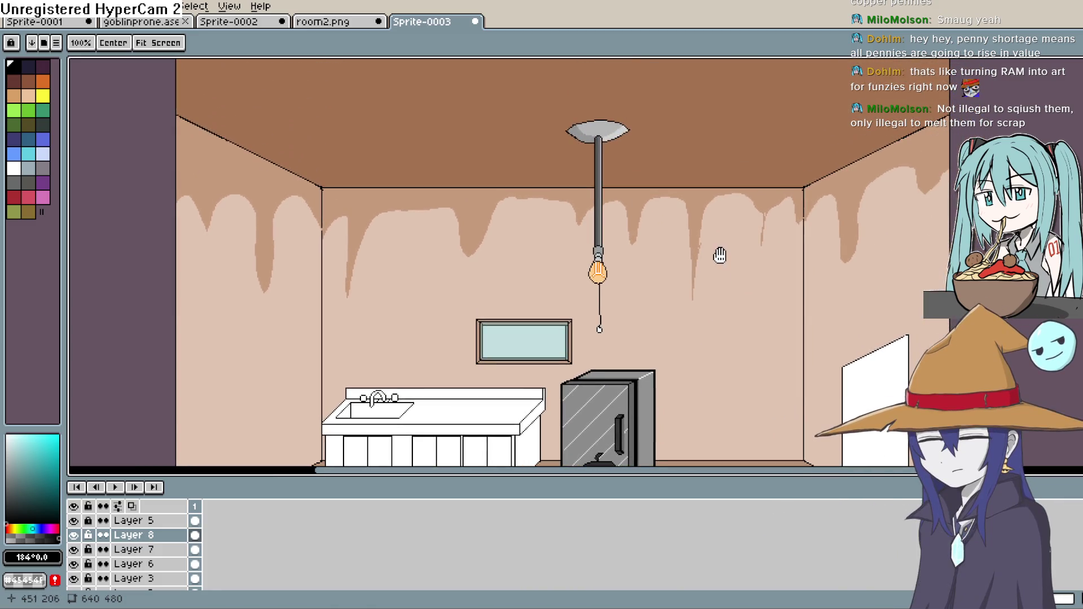
# Choose green from the palette and draw a drip line down from the ceiling across the wall stains.
pyautogui.scroll(3, 720, 254)
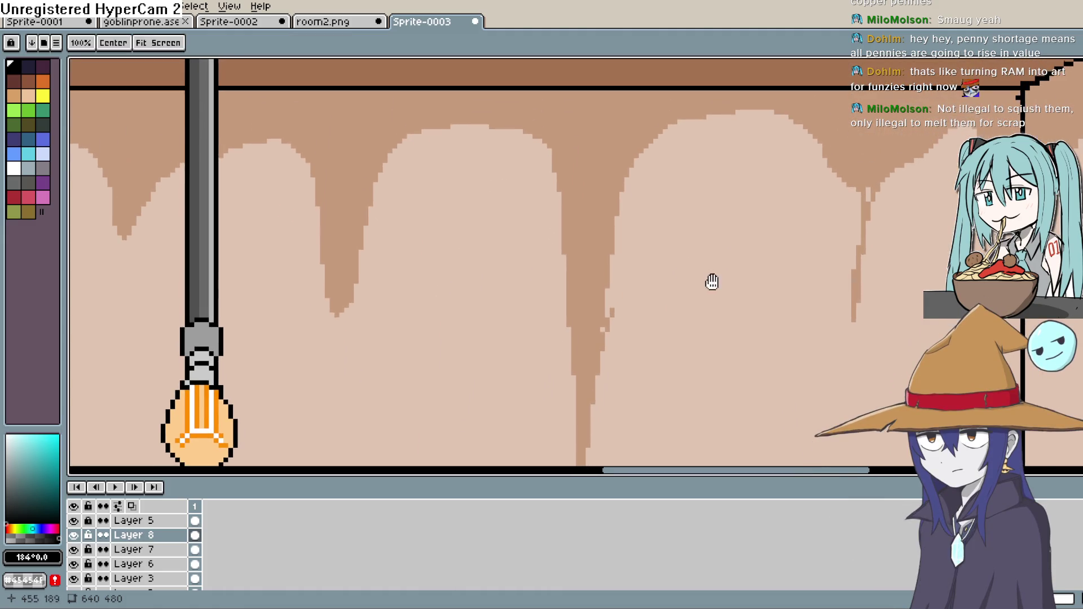
pyautogui.scroll(2, 712, 278)
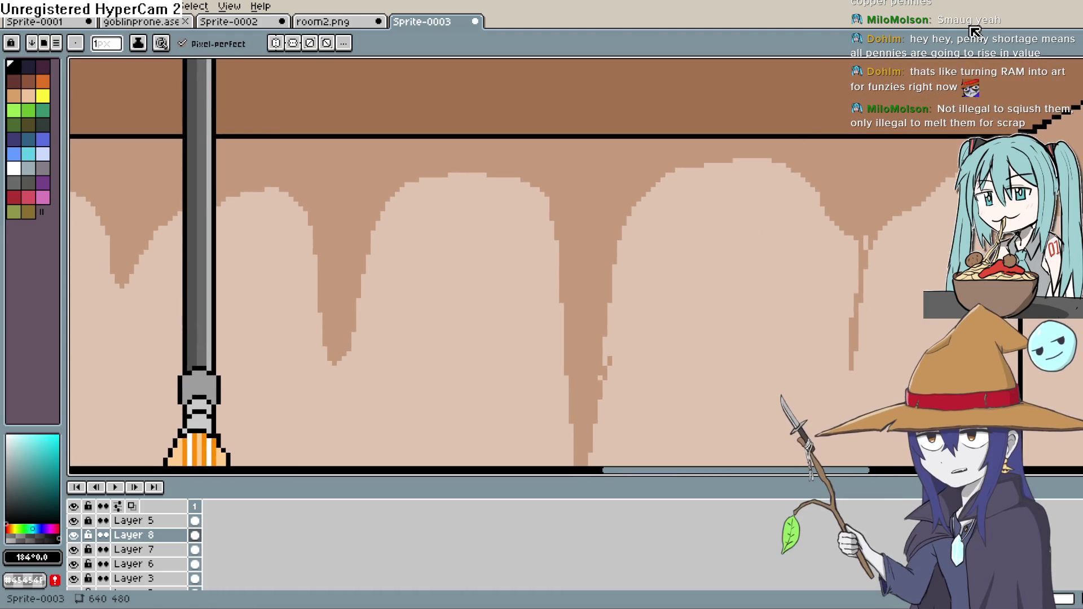
pyautogui.press('i')
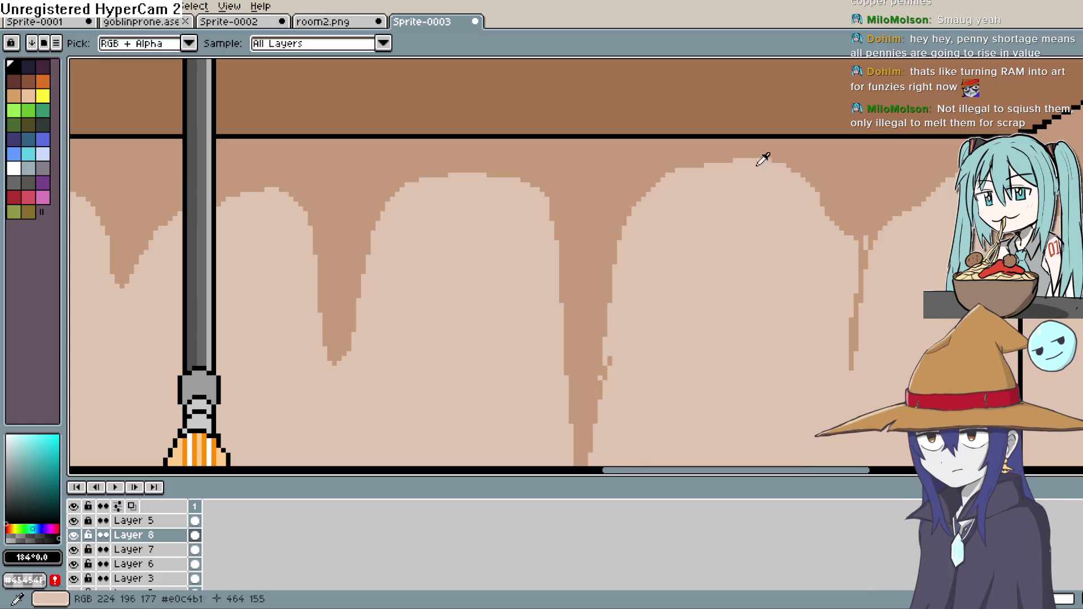
pyautogui.click(697, 144)
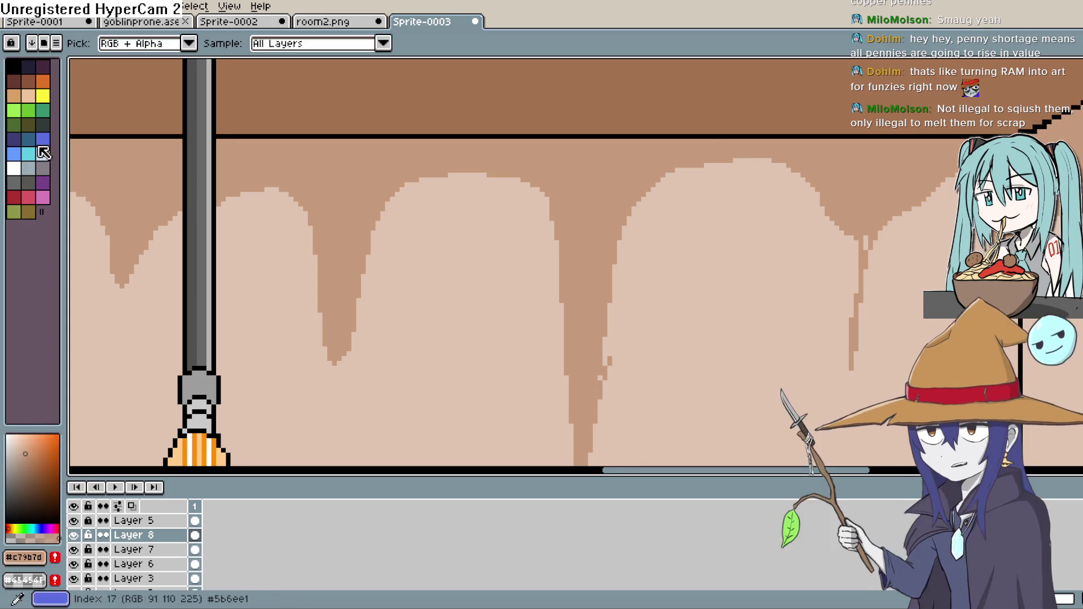
pyautogui.click(28, 111)
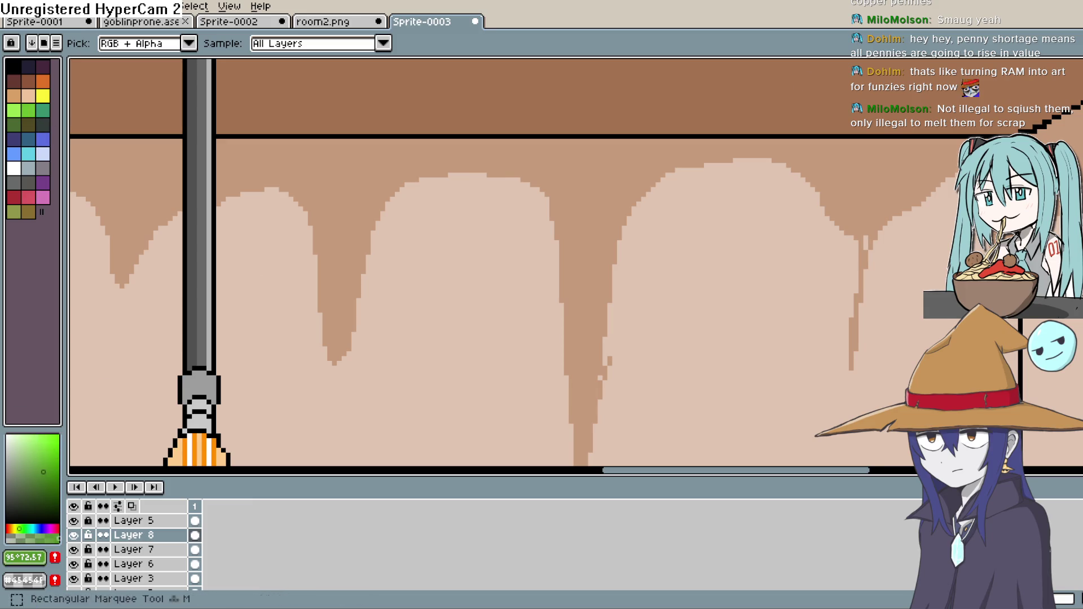
pyautogui.press('b')
pyautogui.moveTo(619, 141)
pyautogui.mouseDown()
pyautogui.moveTo(623, 282)
pyautogui.moveTo(654, 319)
pyautogui.moveTo(677, 158)
pyautogui.moveTo(712, 142)
pyautogui.moveTo(790, 184)
pyautogui.moveTo(779, 140)
pyautogui.mouseUp()
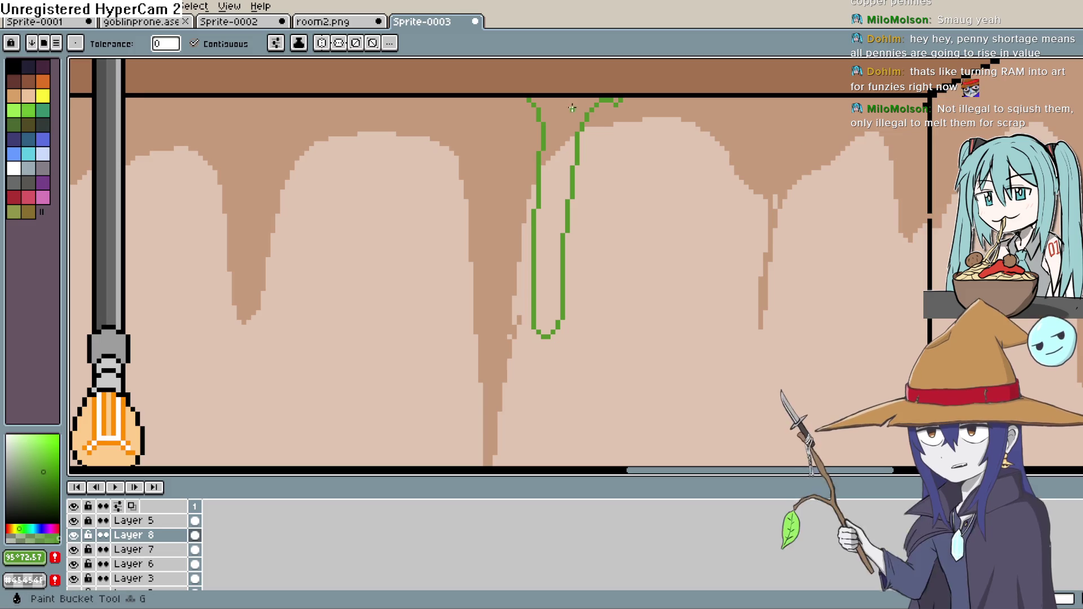
# Fill the first drip outline green, then outline and fill a second green drip.
pyautogui.click(558, 158)
pyautogui.scroll(-4, 617, 102)
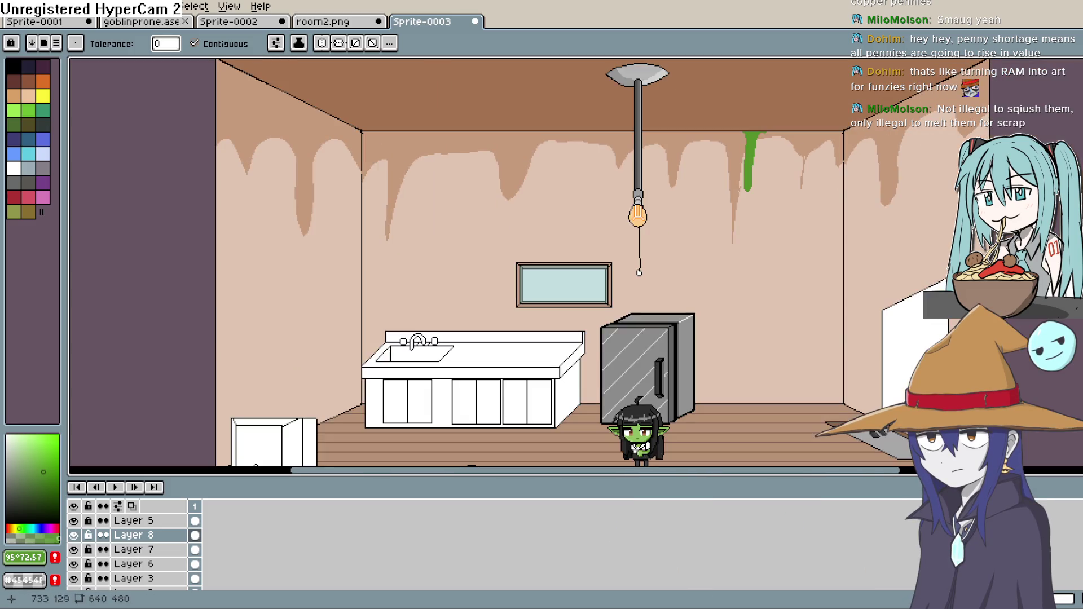
pyautogui.press('b')
pyautogui.scroll(2, 675, 144)
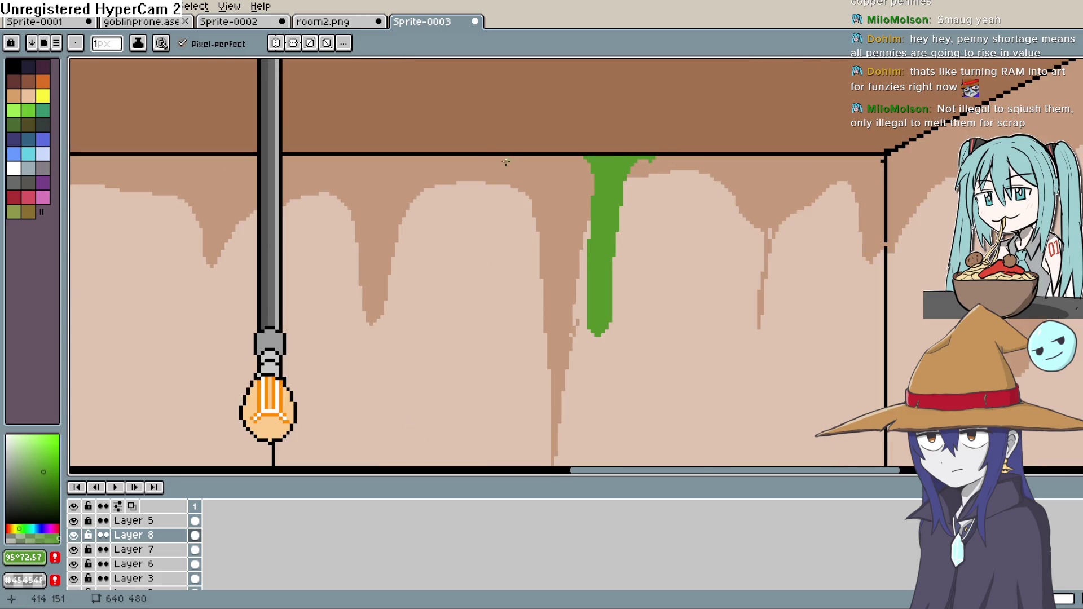
pyautogui.moveTo(491, 158)
pyautogui.mouseDown()
pyautogui.moveTo(479, 325)
pyautogui.moveTo(450, 161)
pyautogui.mouseUp()
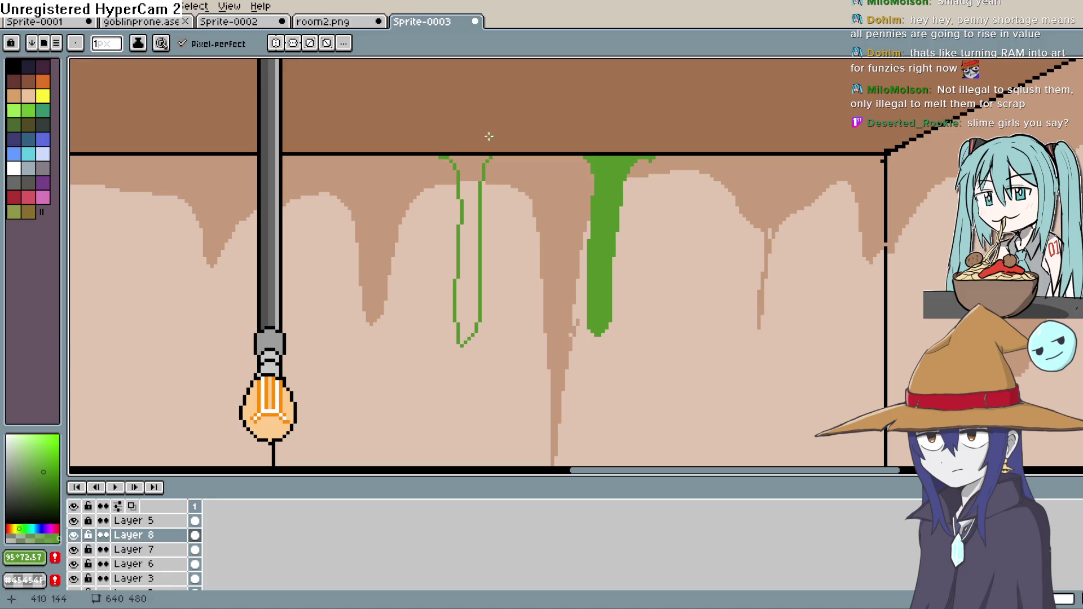
pyautogui.press('g')
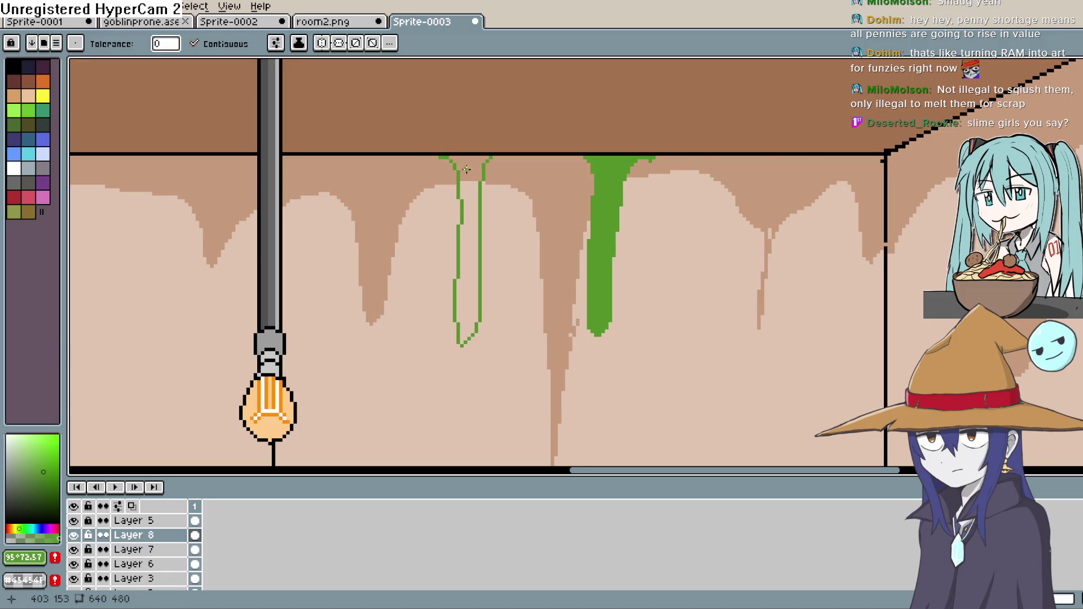
pyautogui.click(472, 181)
pyautogui.scroll(-3, 471, 181)
pyautogui.scroll(1, 472, 181)
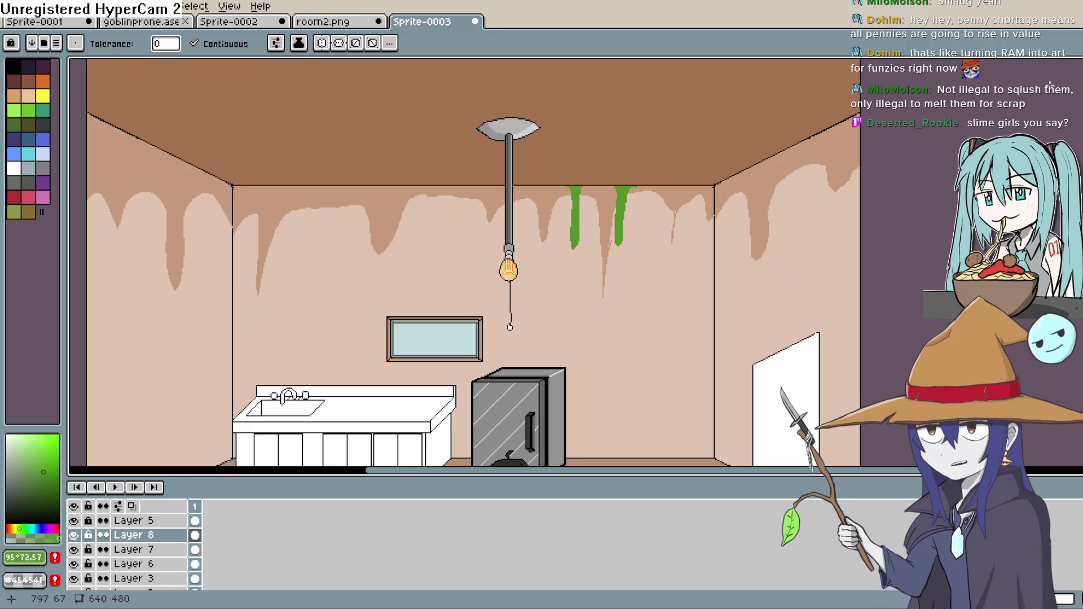
# Extend the right and left green drips further down the wall.
pyautogui.press('b')
pyautogui.scroll(3, 607, 233)
pyautogui.moveTo(608, 169)
pyautogui.mouseDown()
pyautogui.moveTo(608, 233)
pyautogui.moveTo(619, 150)
pyautogui.mouseUp()
pyautogui.moveTo(481, 170); pyautogui.dragTo(479, 298)
# Outline and fill a third green drip near the bulb, then look over the whole room.
pyautogui.scroll(5, 481, 168)
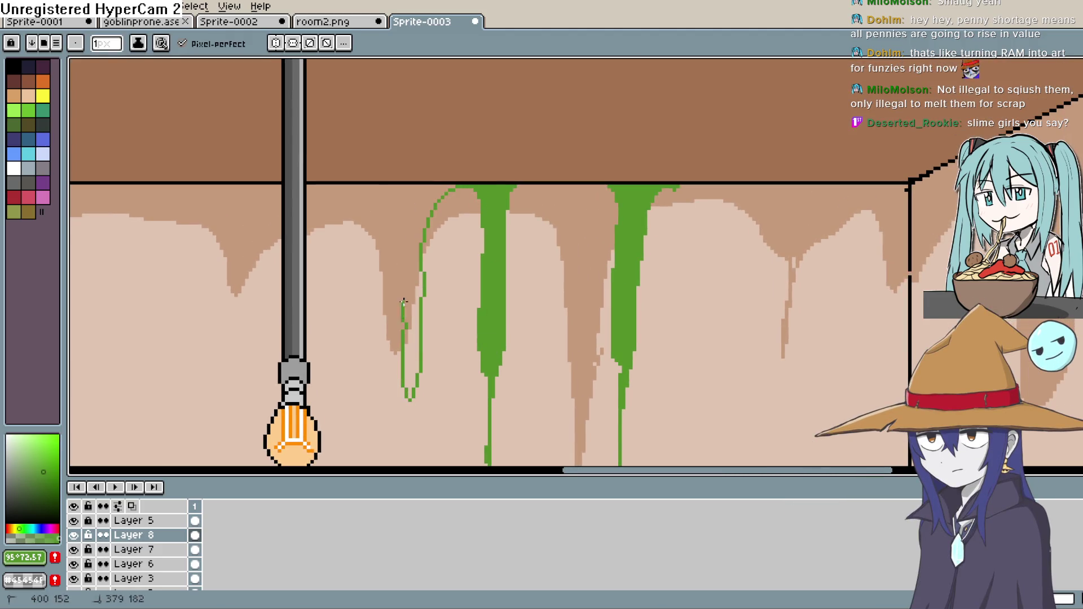
pyautogui.moveTo(404, 308); pyautogui.dragTo(399, 187)
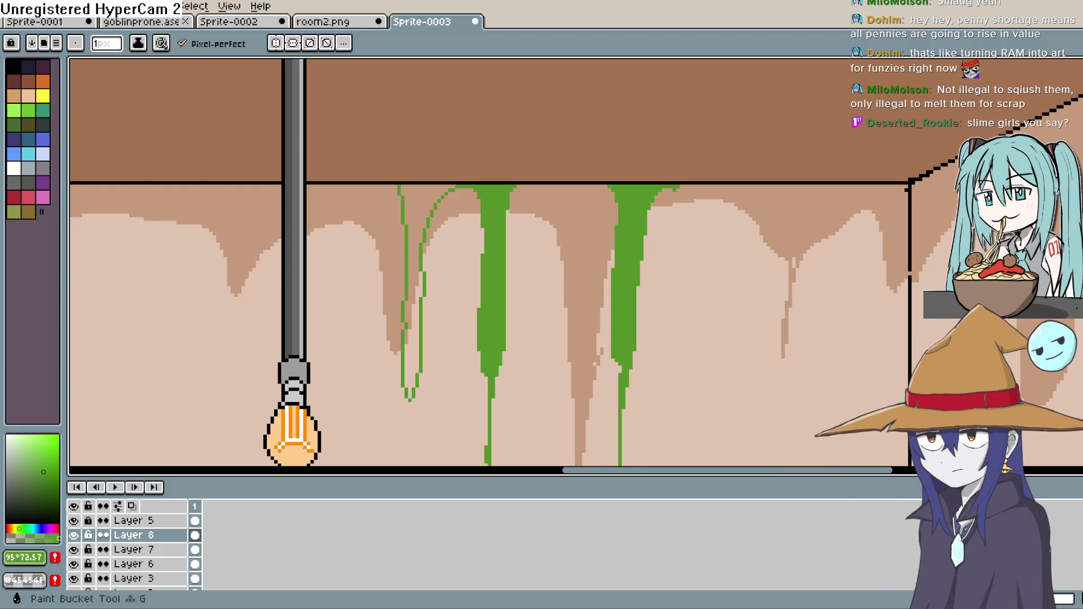
pyautogui.press('g')
pyautogui.click(420, 243)
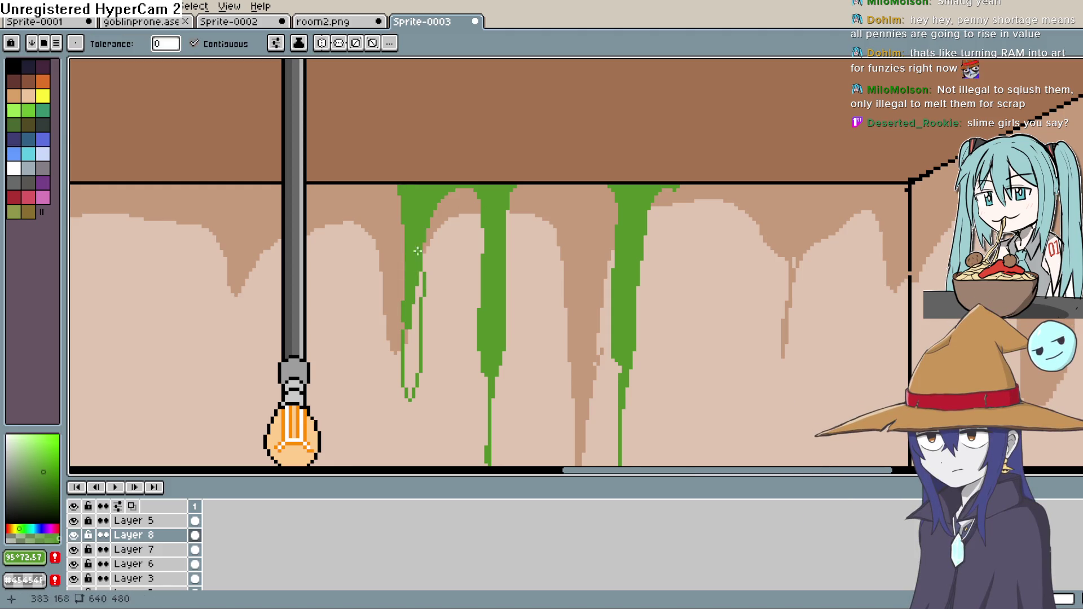
pyautogui.scroll(-3, 508, 316)
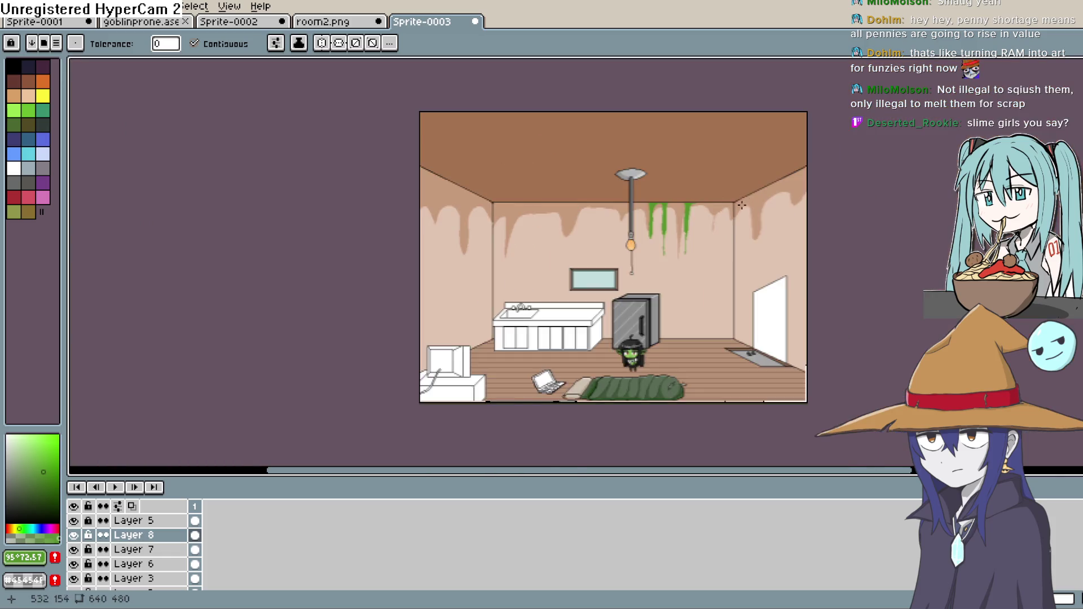
pyautogui.scroll(2, 704, 261)
pyautogui.moveTo(704, 261)
pyautogui.mouseDown()
pyautogui.moveTo(808, 145)
pyautogui.moveTo(771, 205)
pyautogui.mouseUp()
pyautogui.scroll(3, 771, 205)
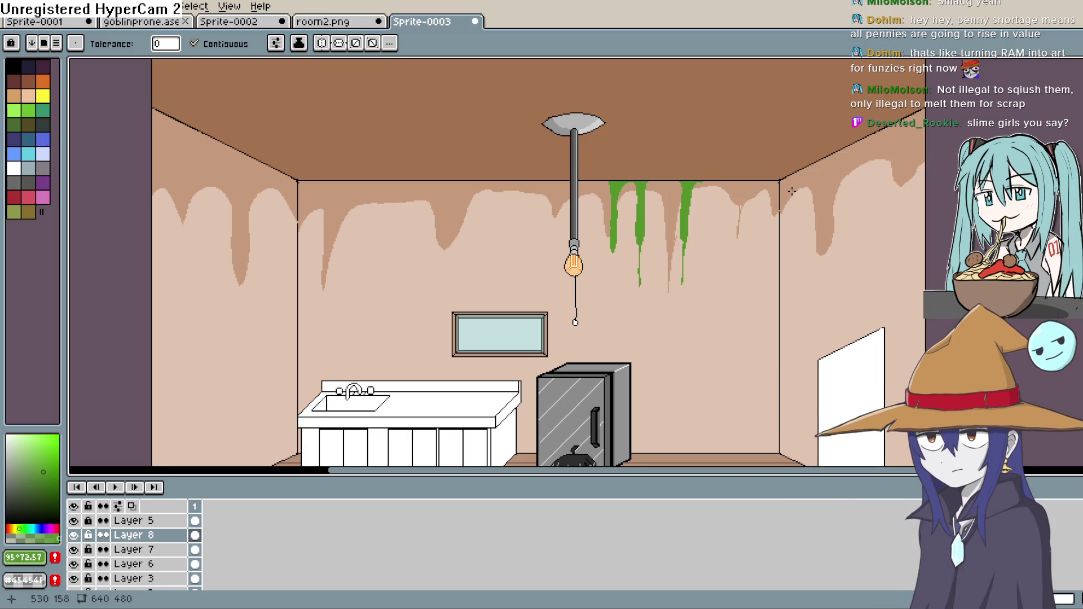
# Select the Pencil at 1px size with Pixel-perfect enabled.
pyautogui.click(1075, 107)
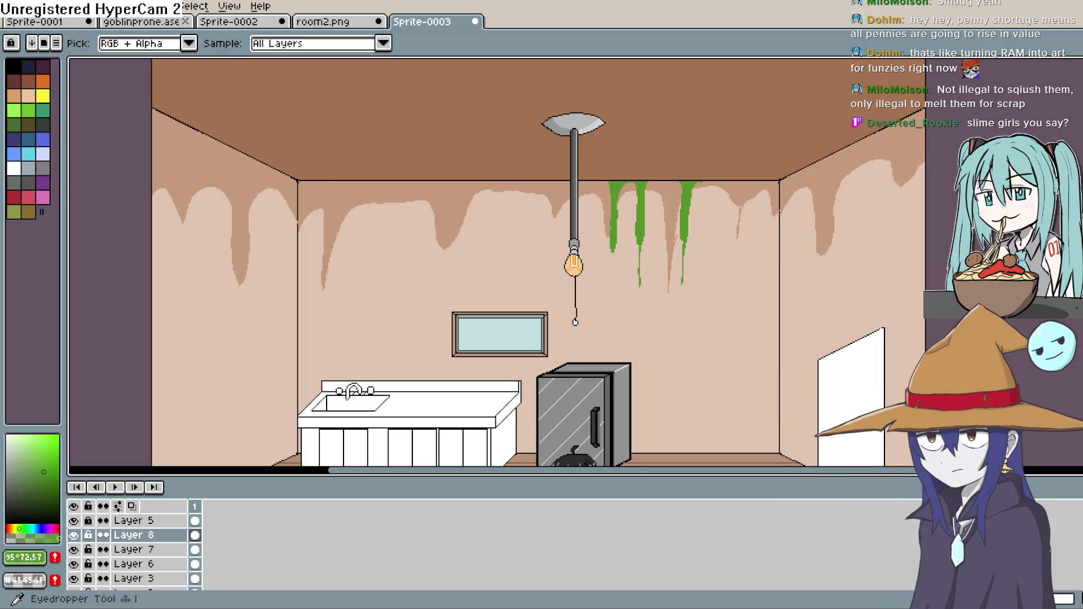
# Sample the ceiling's brown and choose a darker brown for wood grain.
pyautogui.scroll(-1, 679, 153)
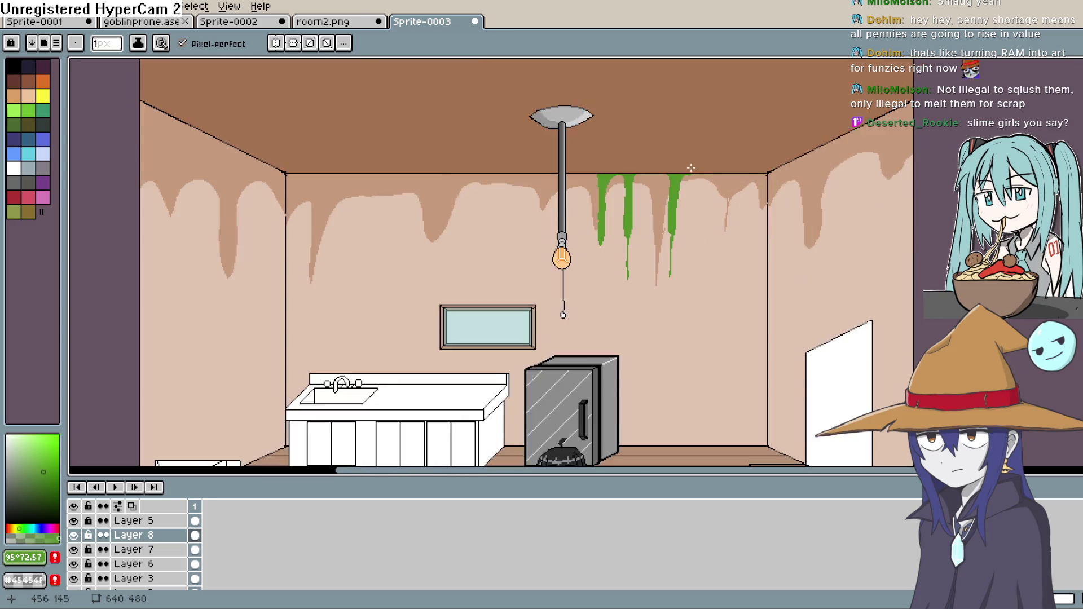
pyautogui.scroll(1, 624, 302)
pyautogui.scroll(-1, 624, 302)
pyautogui.scroll(1, 692, 256)
pyautogui.moveTo(691, 256)
pyautogui.mouseDown()
pyautogui.moveTo(671, 321)
pyautogui.moveTo(647, 328)
pyautogui.mouseUp()
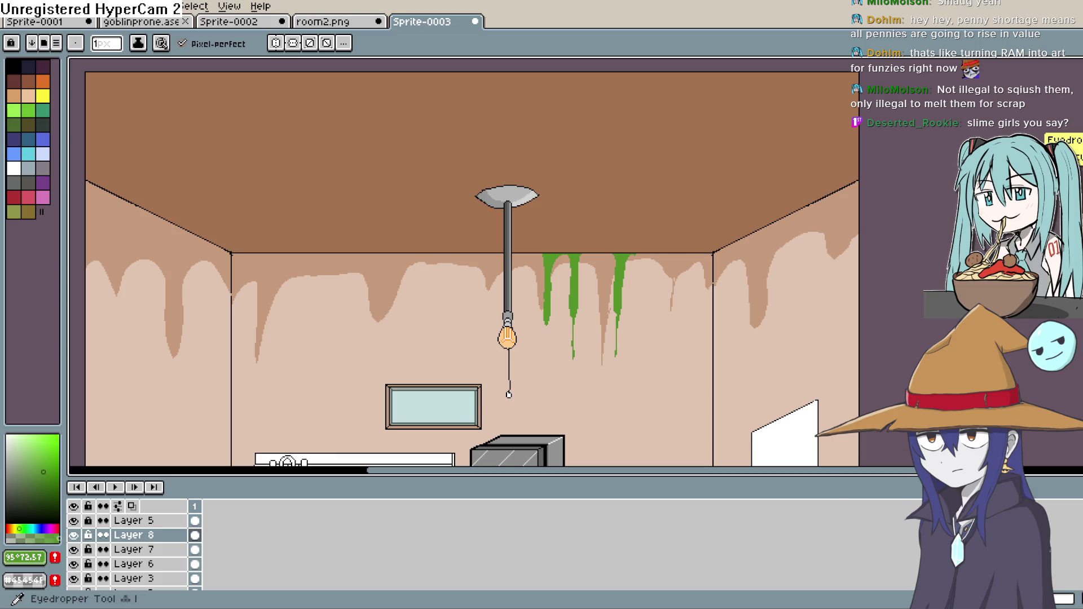
pyautogui.keyDown('alt'); pyautogui.click(726, 188); pyautogui.keyUp('alt')
pyautogui.click(39, 490)
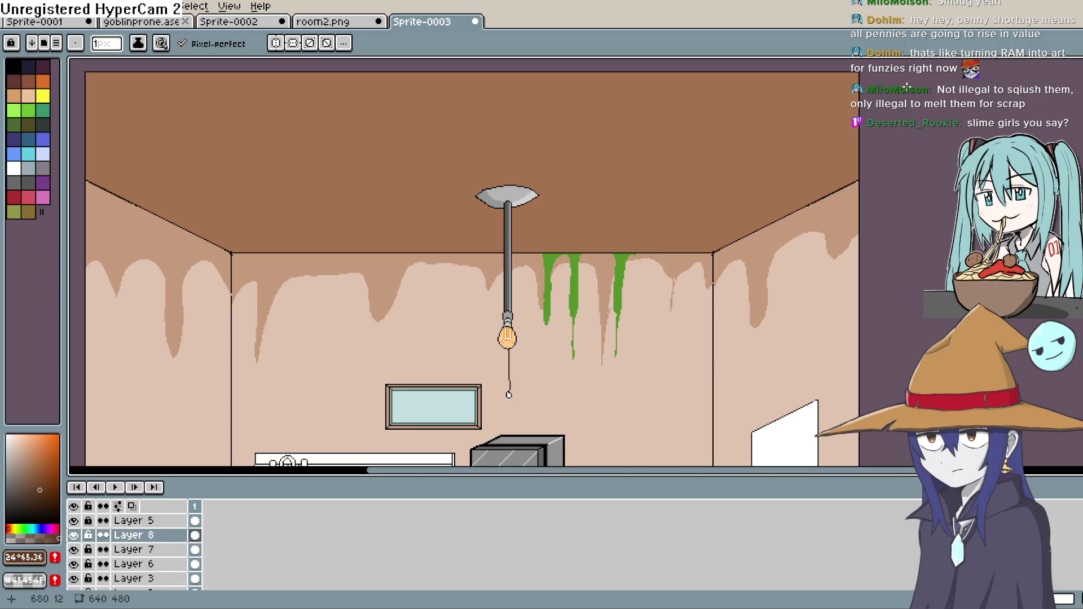
# Draw wavy dark-brown grain lines across the ceiling, then switch to the Construct 3 project.
pyautogui.moveTo(764, 204)
pyautogui.mouseDown()
pyautogui.moveTo(601, 214)
pyautogui.moveTo(623, 219)
pyautogui.mouseUp()
pyautogui.hotkey('ctrl', 'z')
pyautogui.moveTo(725, 189); pyautogui.dragTo(611, 185)
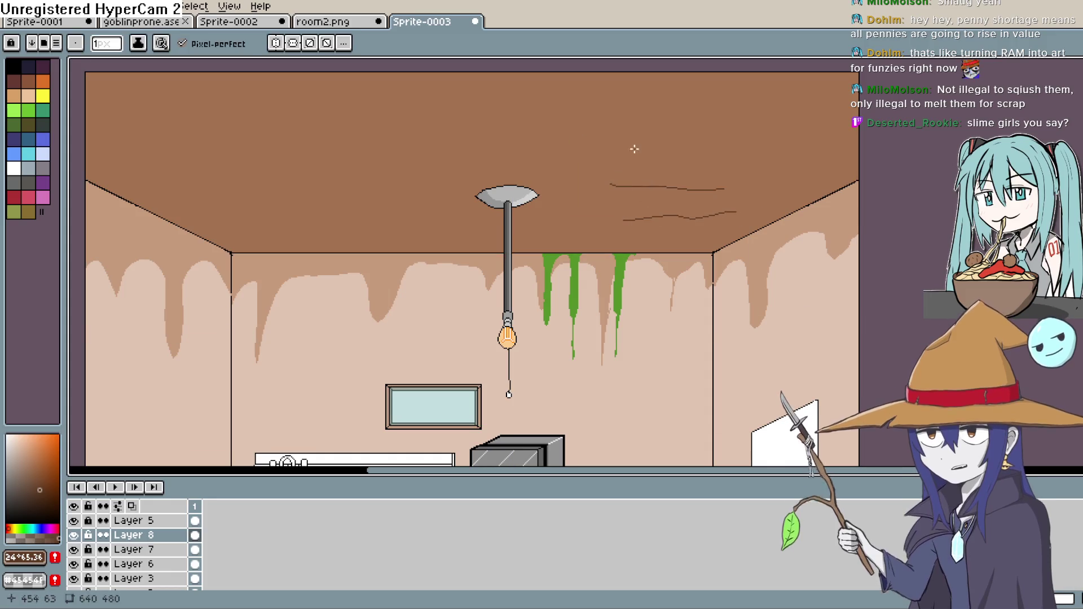
pyautogui.moveTo(630, 149); pyautogui.dragTo(541, 157)
pyautogui.moveTo(702, 97)
pyautogui.mouseDown()
pyautogui.moveTo(811, 102)
pyautogui.moveTo(824, 129)
pyautogui.mouseUp()
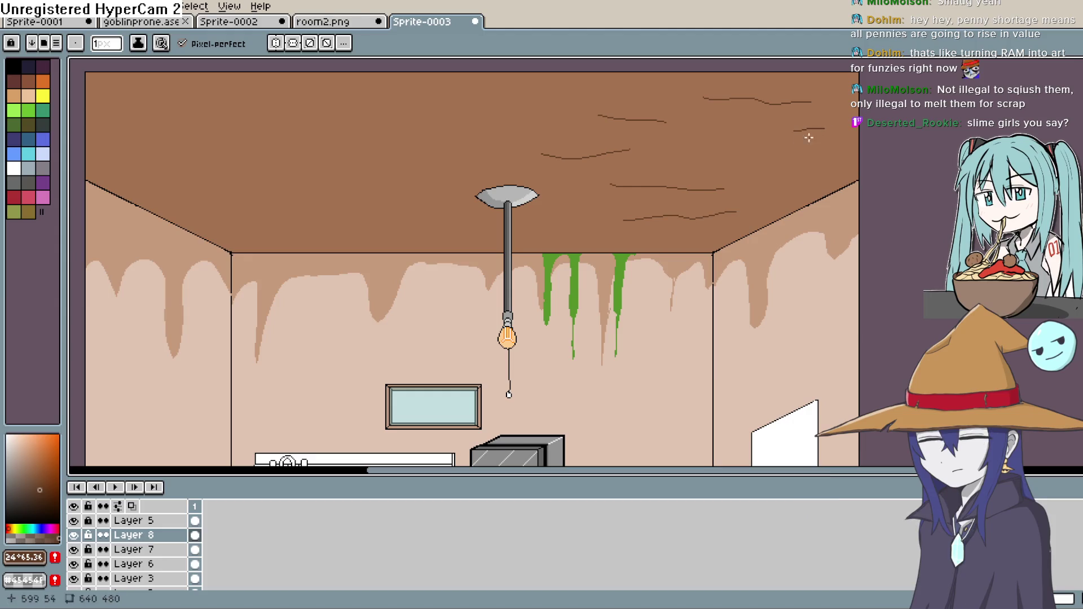
pyautogui.moveTo(581, 174)
pyautogui.mouseDown()
pyautogui.moveTo(653, 174)
pyautogui.moveTo(647, 218)
pyautogui.mouseUp()
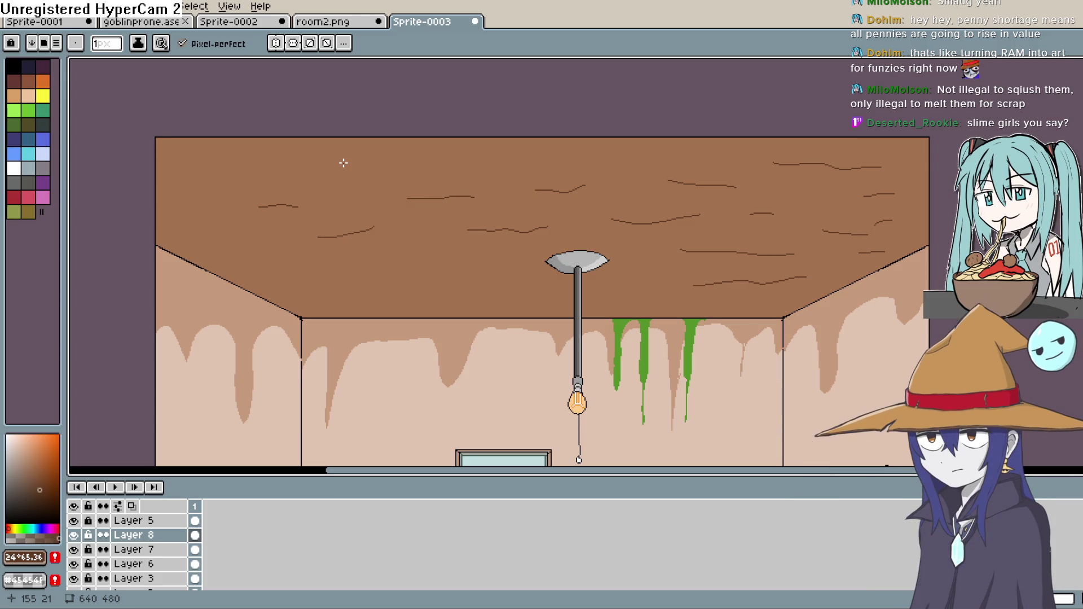
pyautogui.scroll(-5, 689, 203)
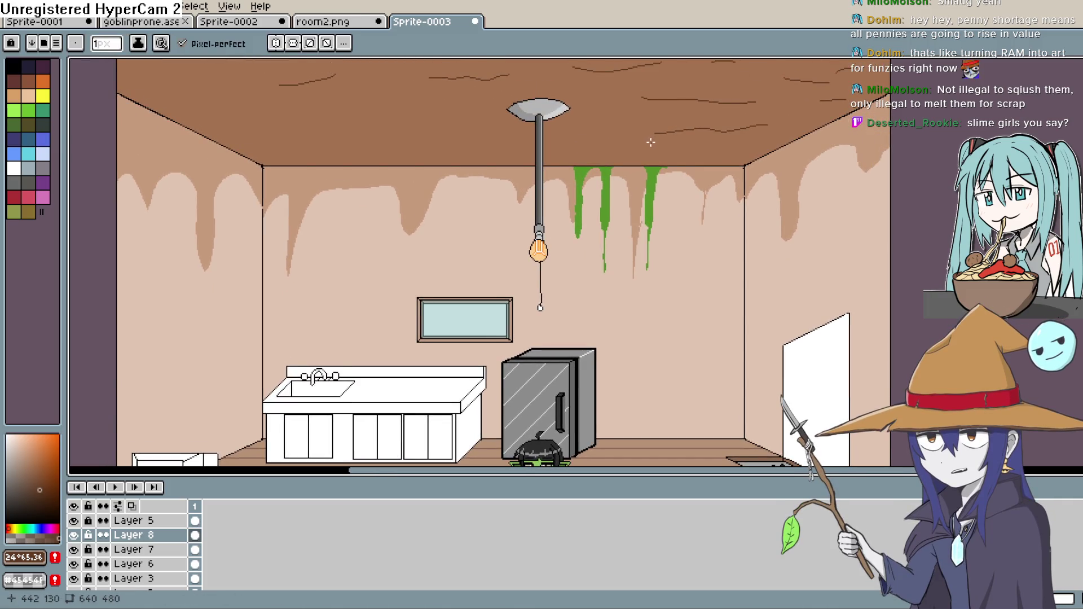
pyautogui.hscroll(-3, 651, 142)
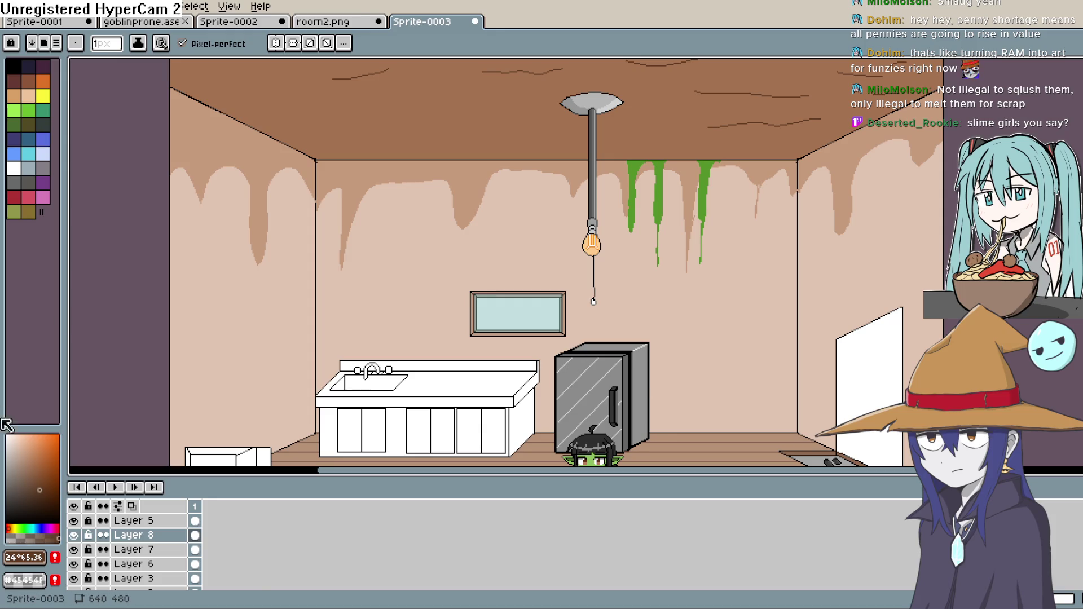
pyautogui.hotkey('alt', 'Tab')
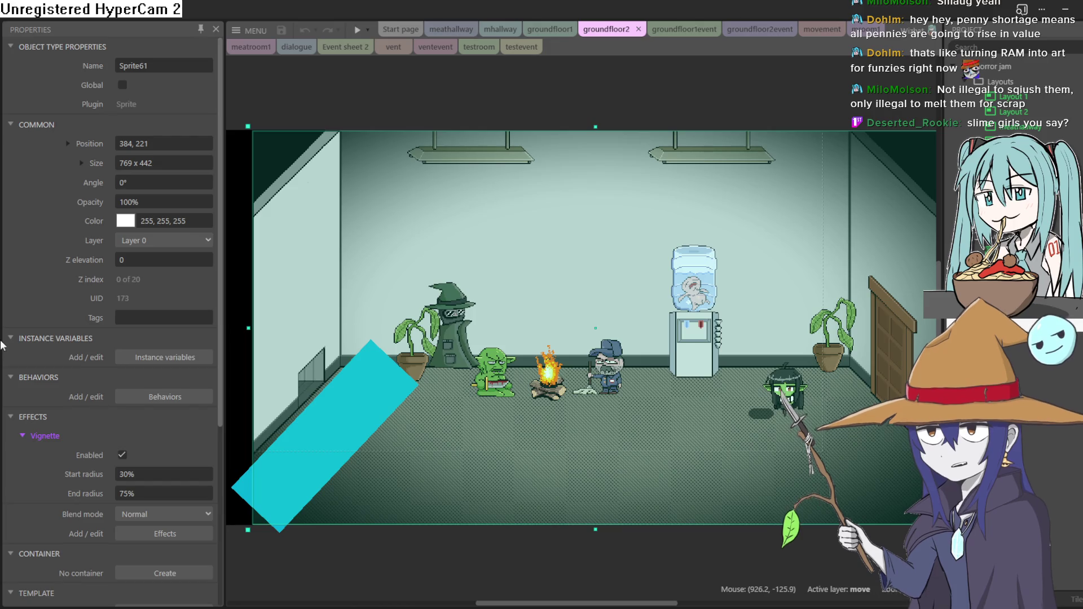
# Delete the Sprite61 green vignette overlay and place the Sprite32 slime creature beside the campfire.
pyautogui.press('Delete')
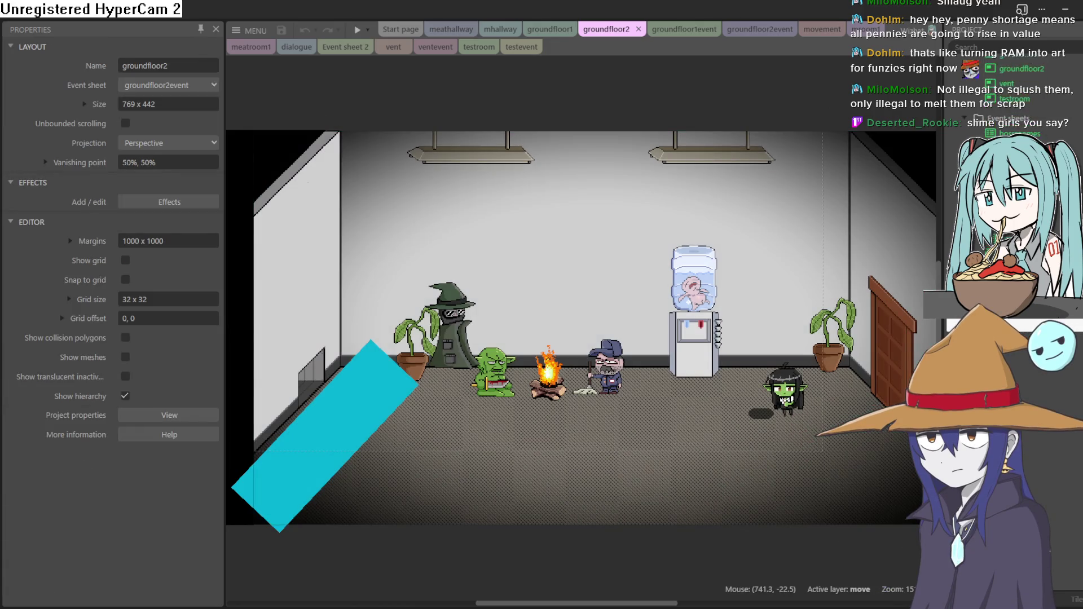
pyautogui.scroll(-5, 1013, 96)
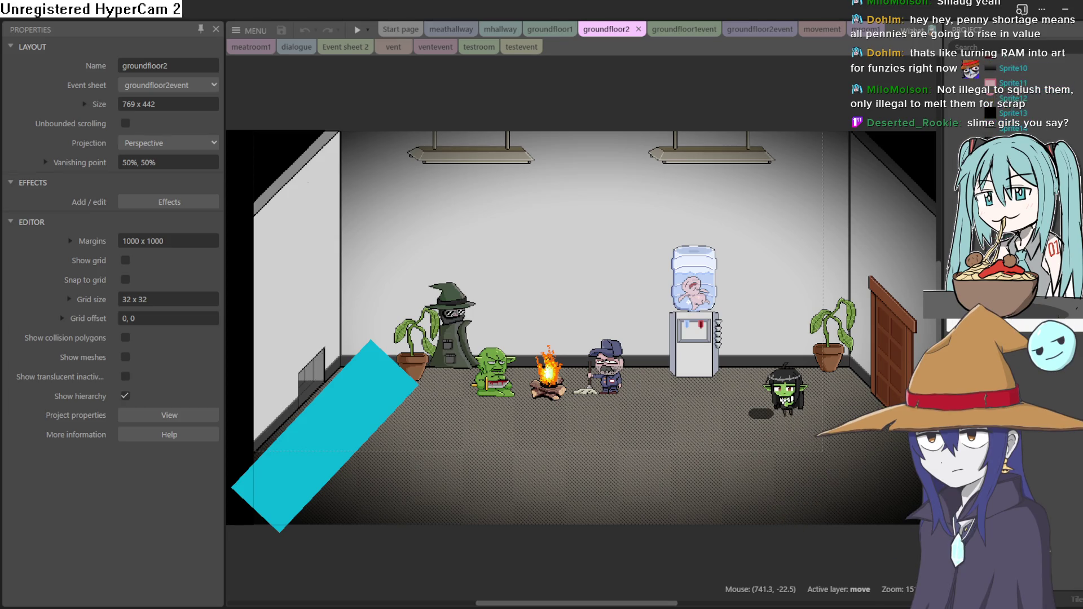
pyautogui.moveTo(1010, 175); pyautogui.dragTo(786, 313)
pyautogui.moveTo(568, 434); pyautogui.dragTo(511, 417)
# Preview the groundfloor2 layout, then close the preview and return to Aseprite.
pyautogui.click(357, 31)
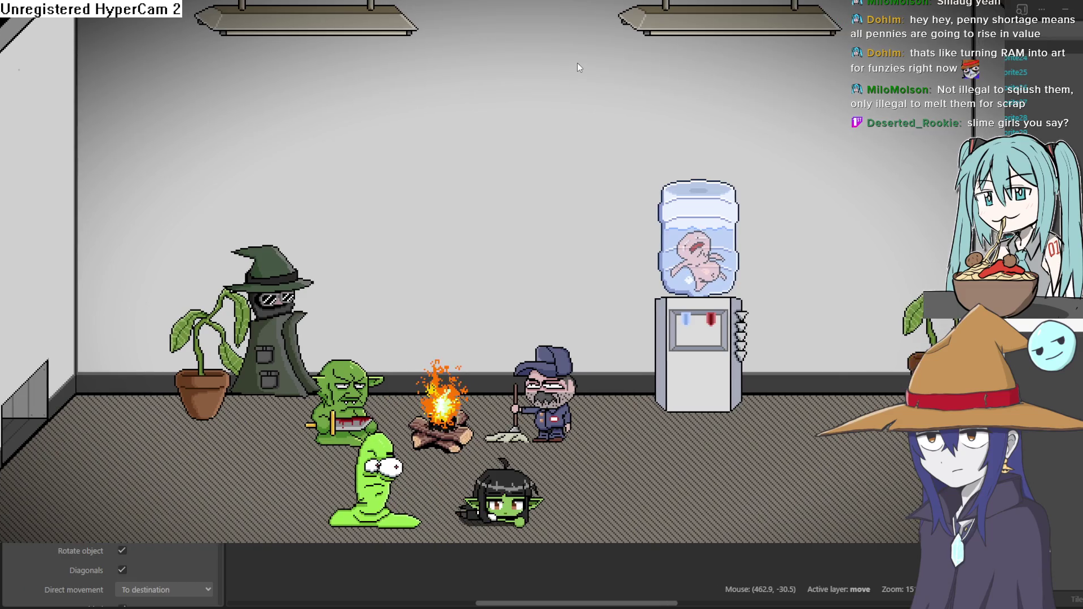
pyautogui.press('Escape')
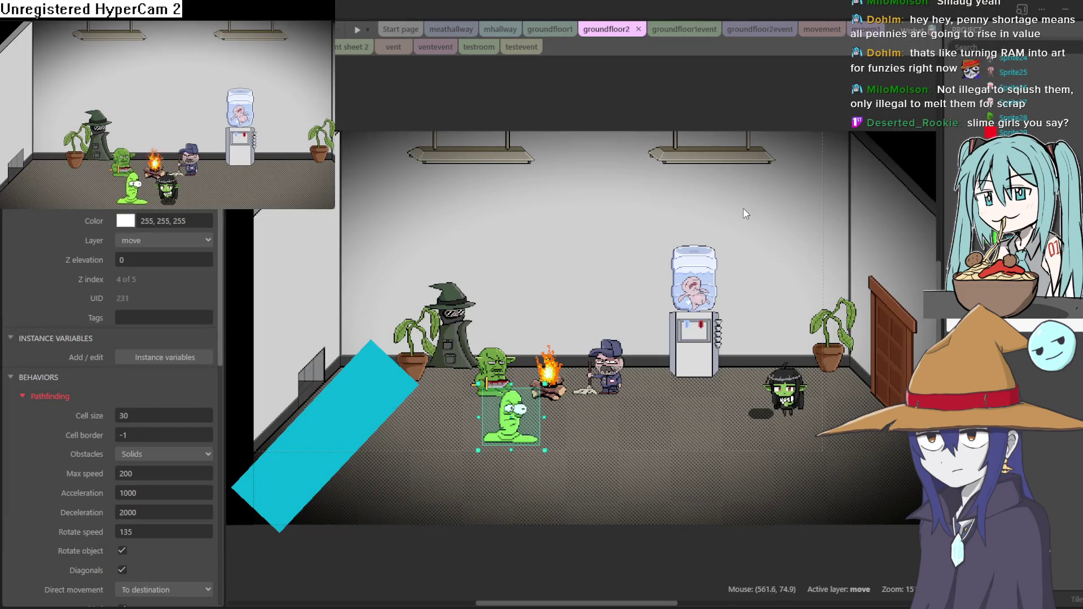
pyautogui.hotkey('alt', 'Tab')
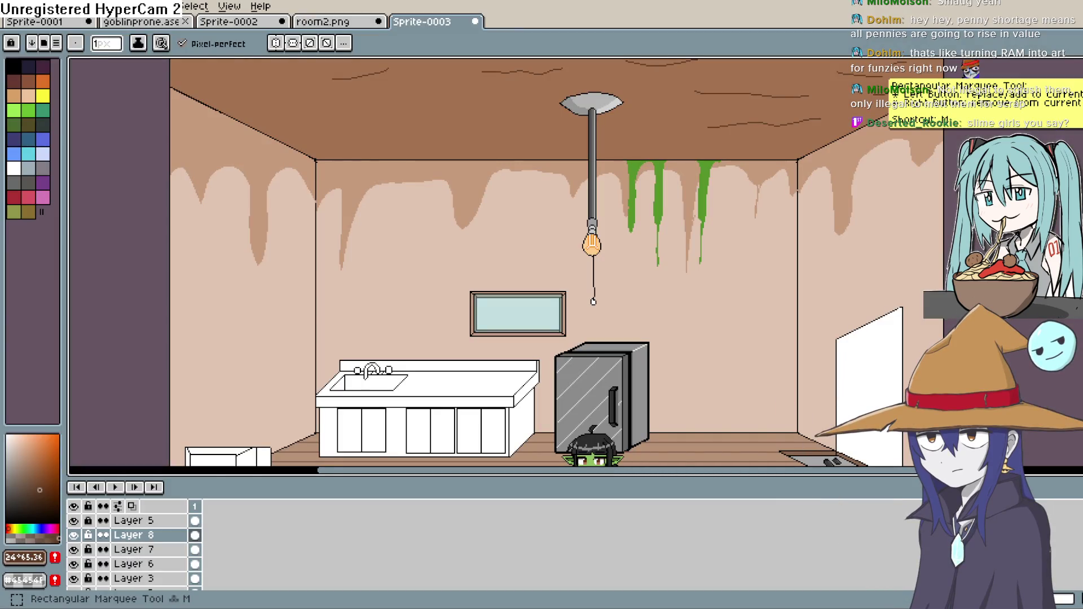
# Sample the sink cabinet's colour and adjust it to a slightly desaturated medium orange-brown.
pyautogui.moveTo(673, 366); pyautogui.dragTo(658, 232)
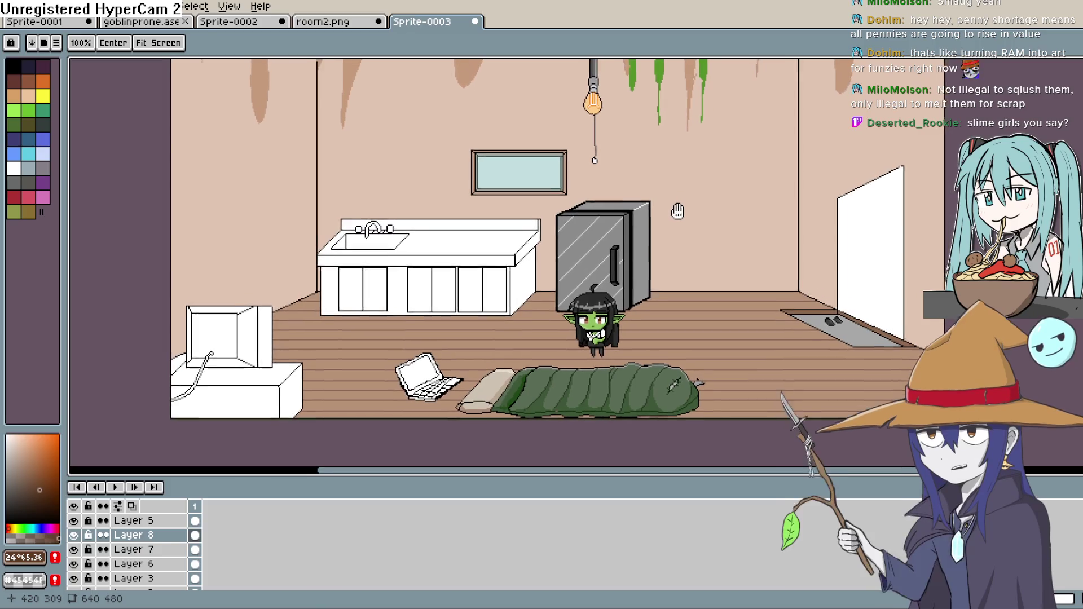
pyautogui.scroll(-2, 658, 232)
pyautogui.scroll(3, 671, 237)
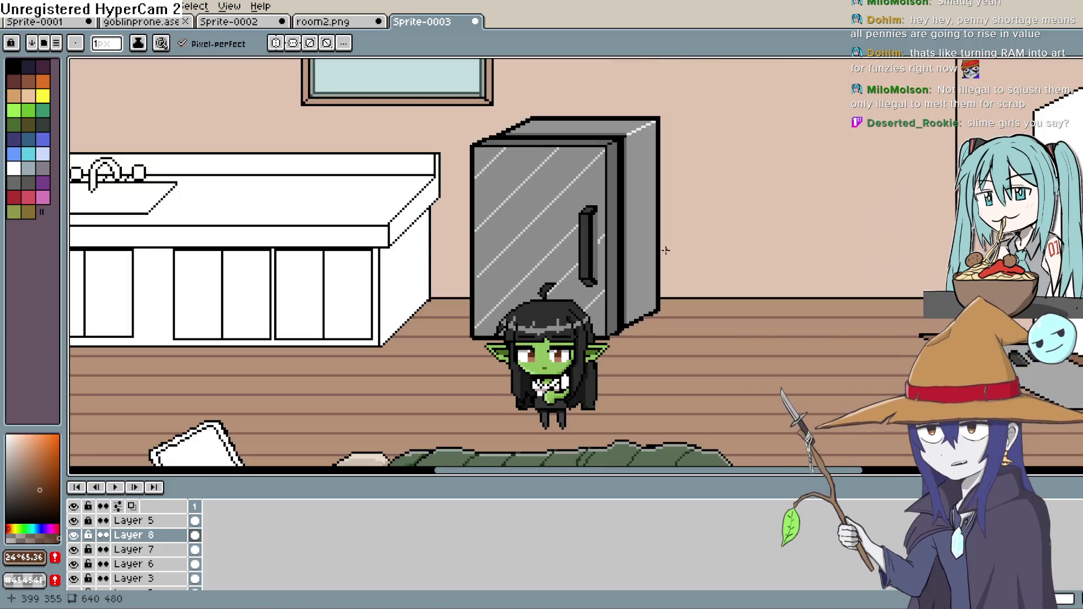
pyautogui.scroll(-2, 673, 237)
pyautogui.scroll(2, 580, 341)
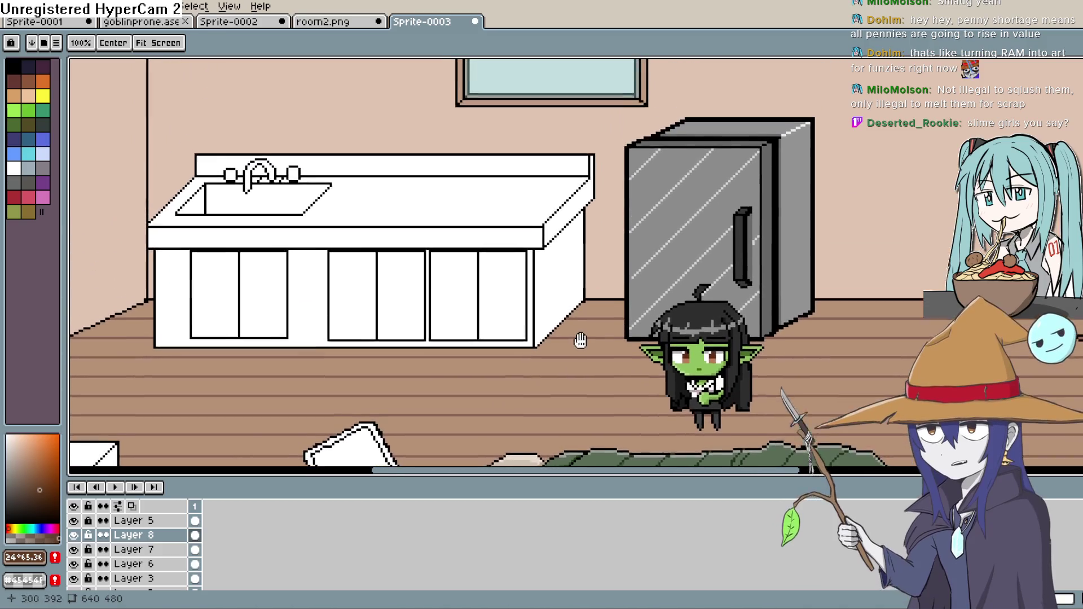
pyautogui.moveTo(580, 340); pyautogui.dragTo(581, 366)
pyautogui.press('i')
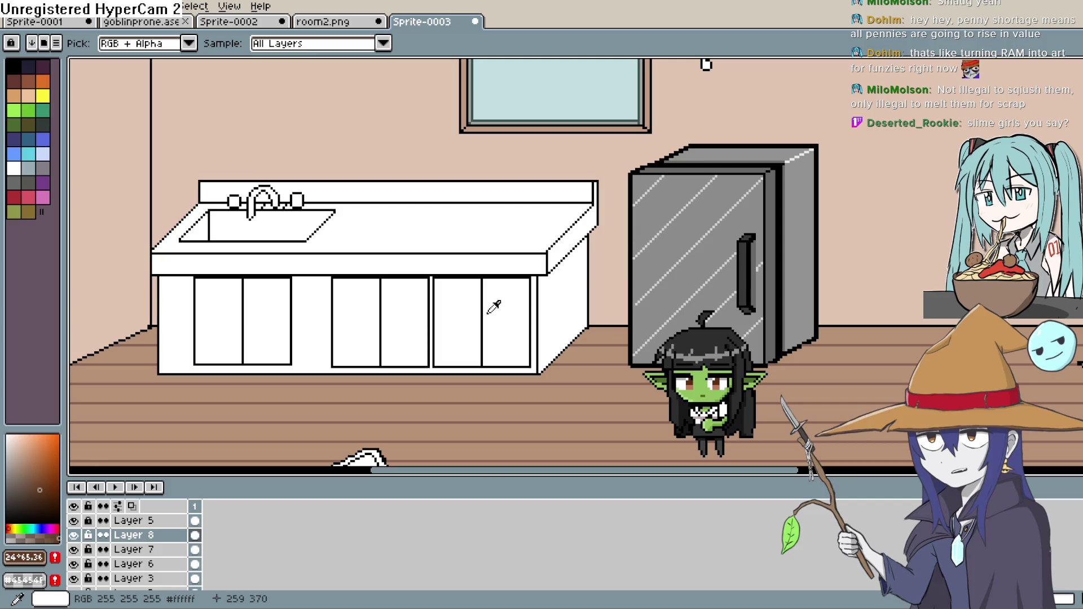
pyautogui.click(325, 332)
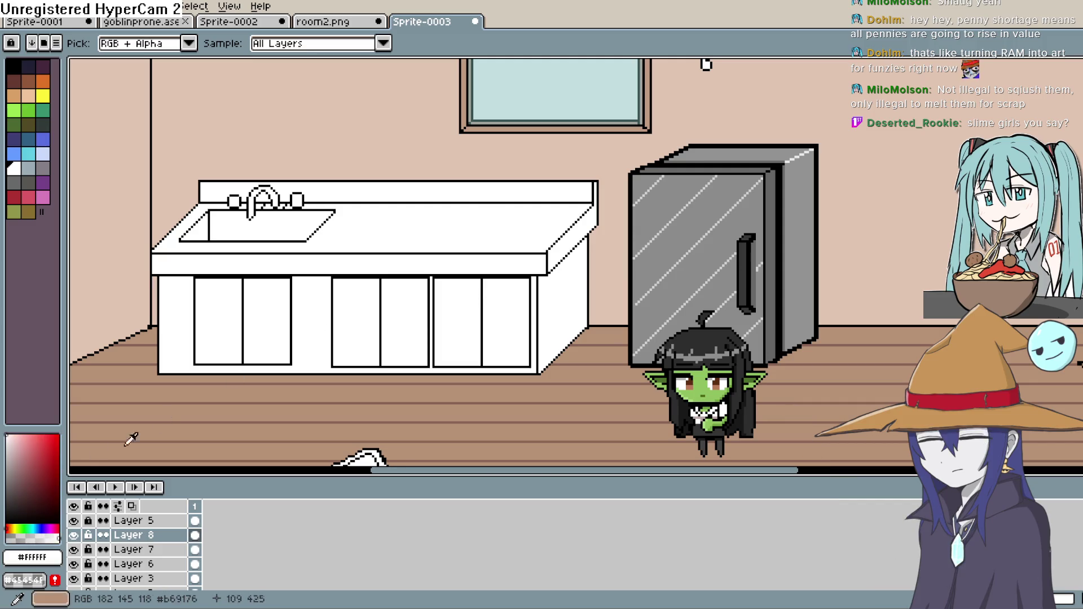
pyautogui.click(11, 529)
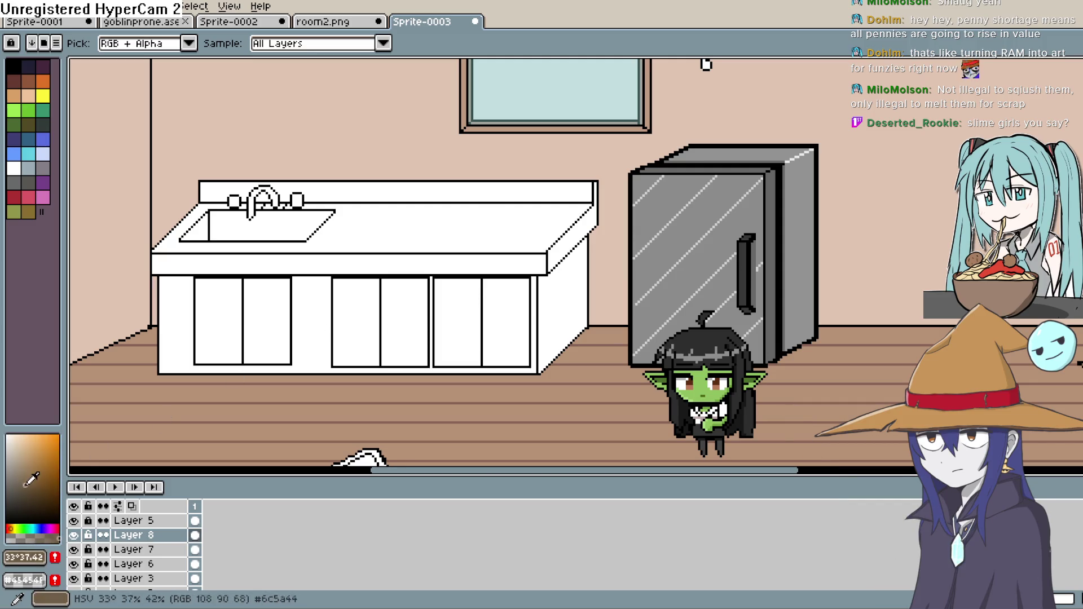
pyautogui.click(34, 466)
pyautogui.moveTo(28, 472); pyautogui.dragTo(23, 471)
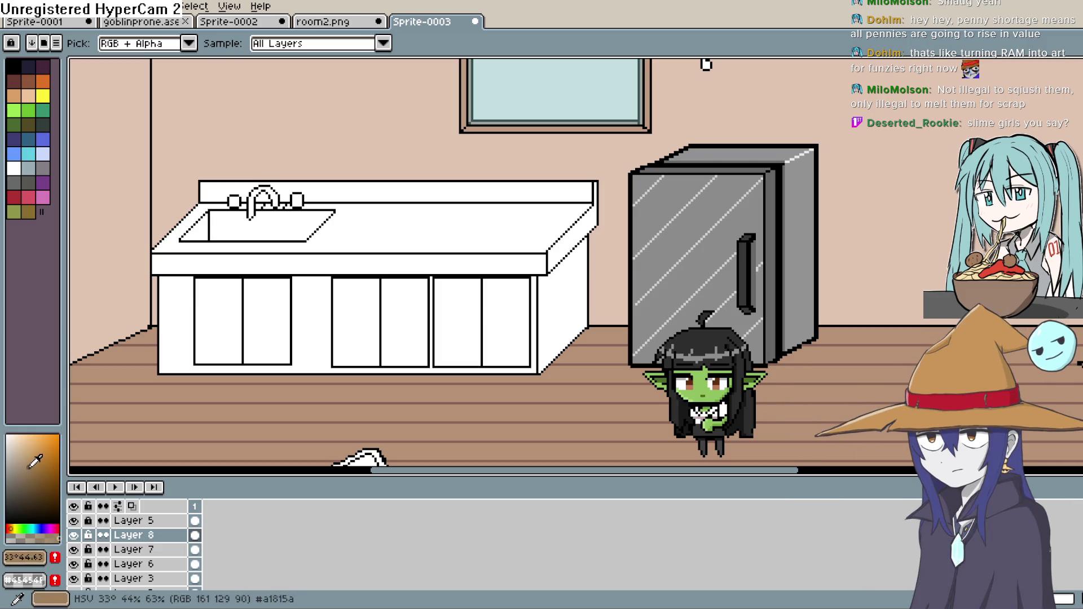
# Fill the cabinet base between the doors medium brown and the right side panel darker brown.
pyautogui.press('g')
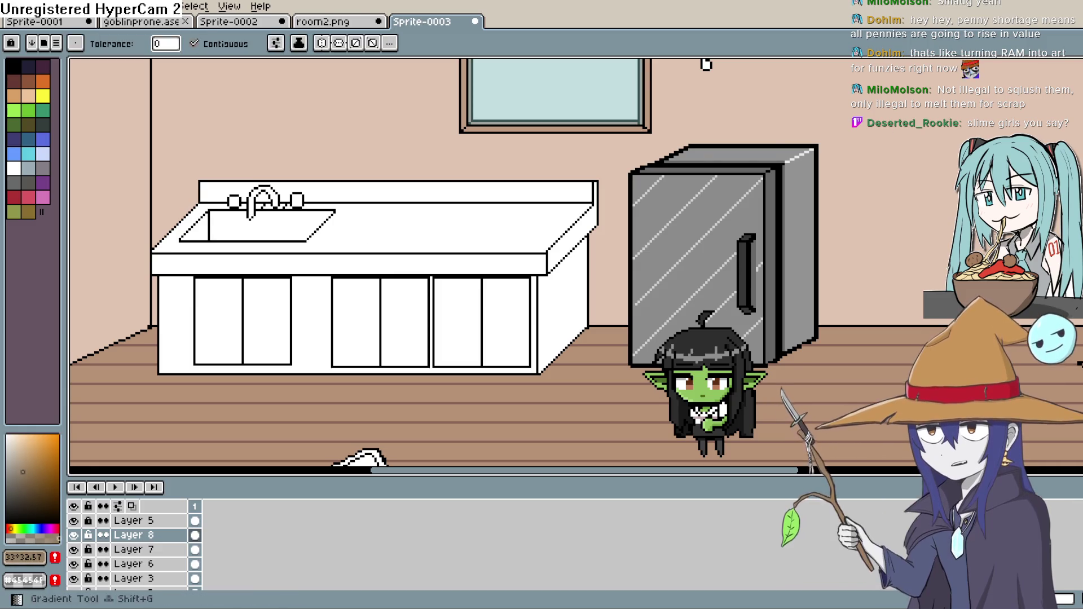
pyautogui.click(534, 294)
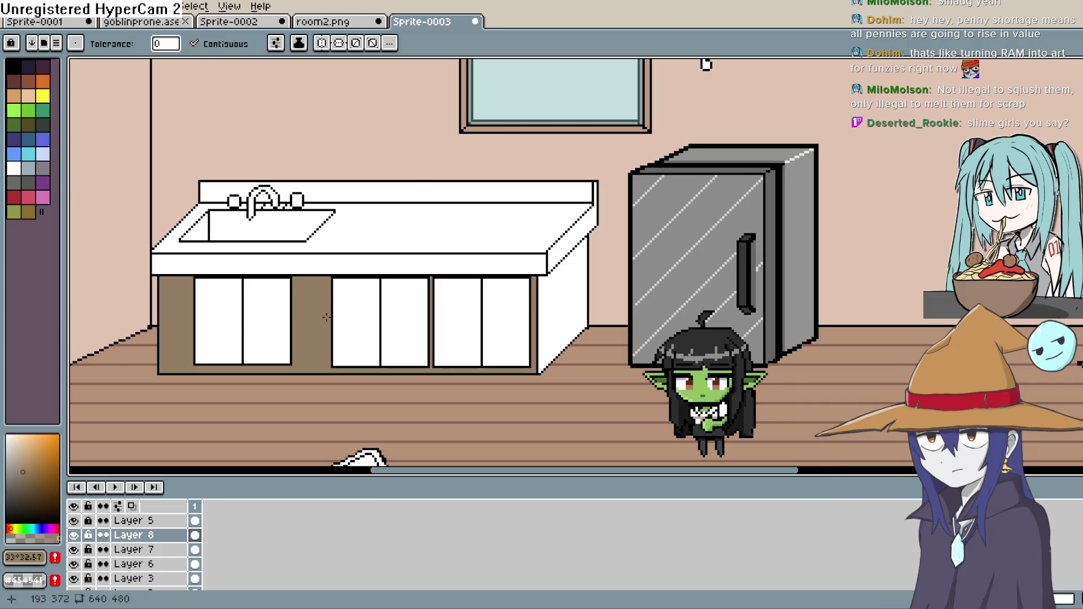
pyautogui.keyDown('alt'); pyautogui.click(555, 291); pyautogui.keyUp('alt')
pyautogui.click(556, 290)
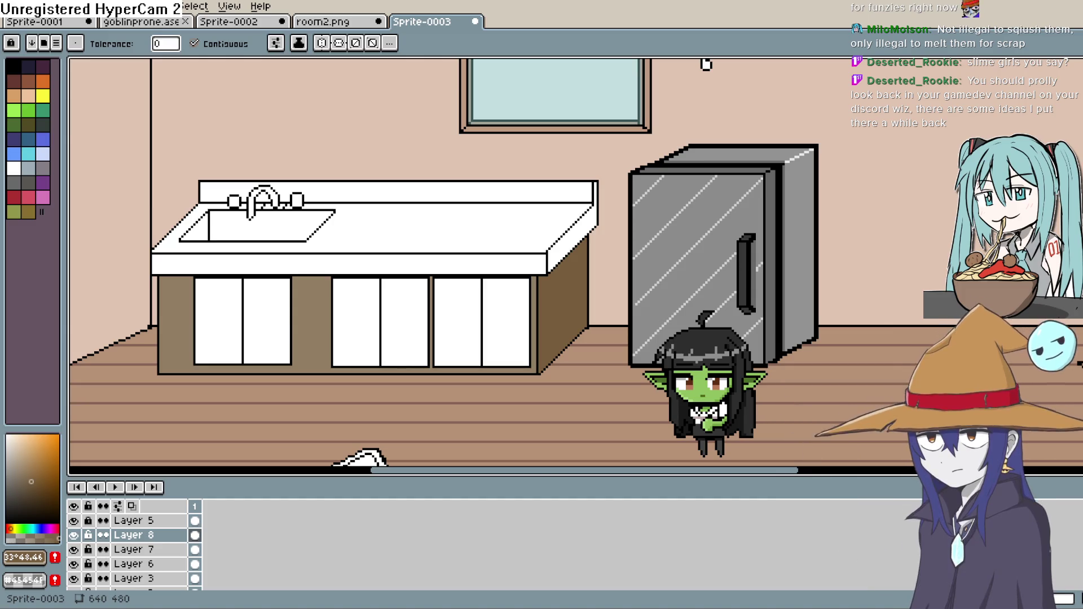
pyautogui.scroll(-2, 707, 63)
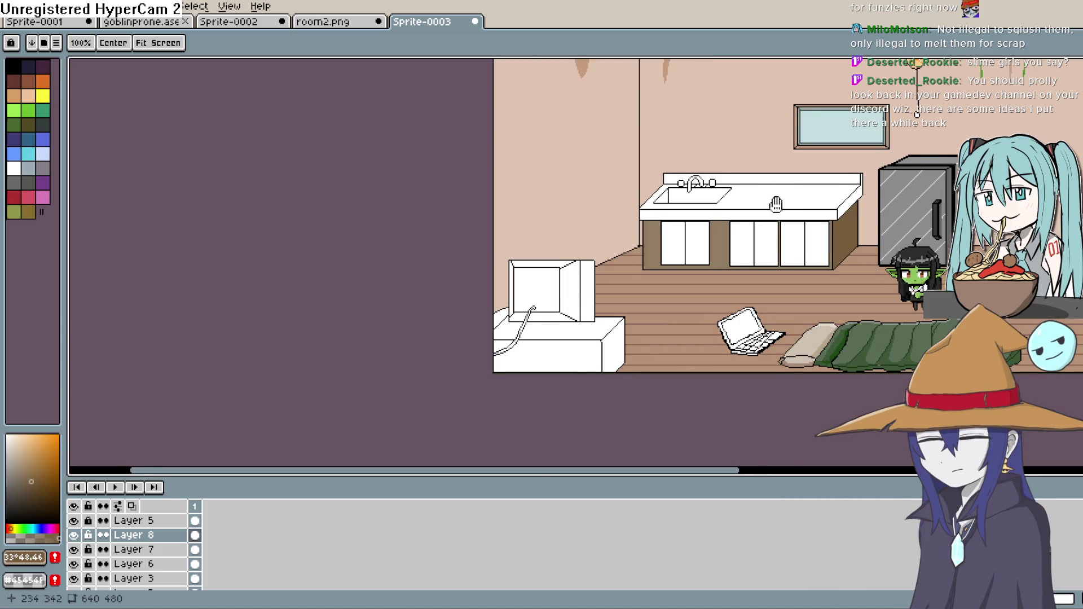
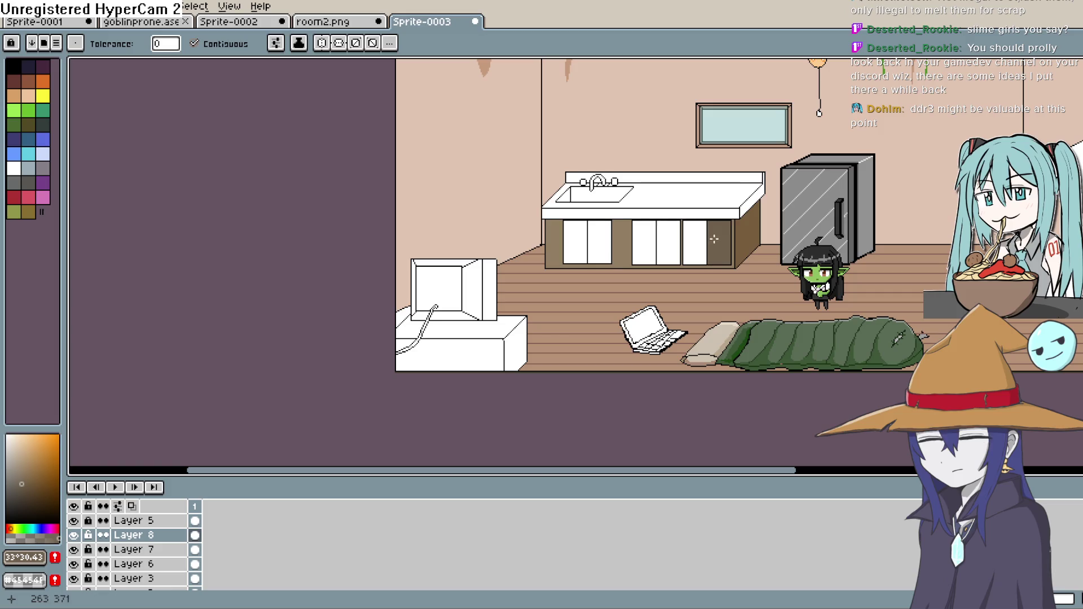
# Bucket-fill every white cabinet door panel under the sink brown, then pick a neutral grey.
pyautogui.moveTo(713, 268); pyautogui.dragTo(670, 298)
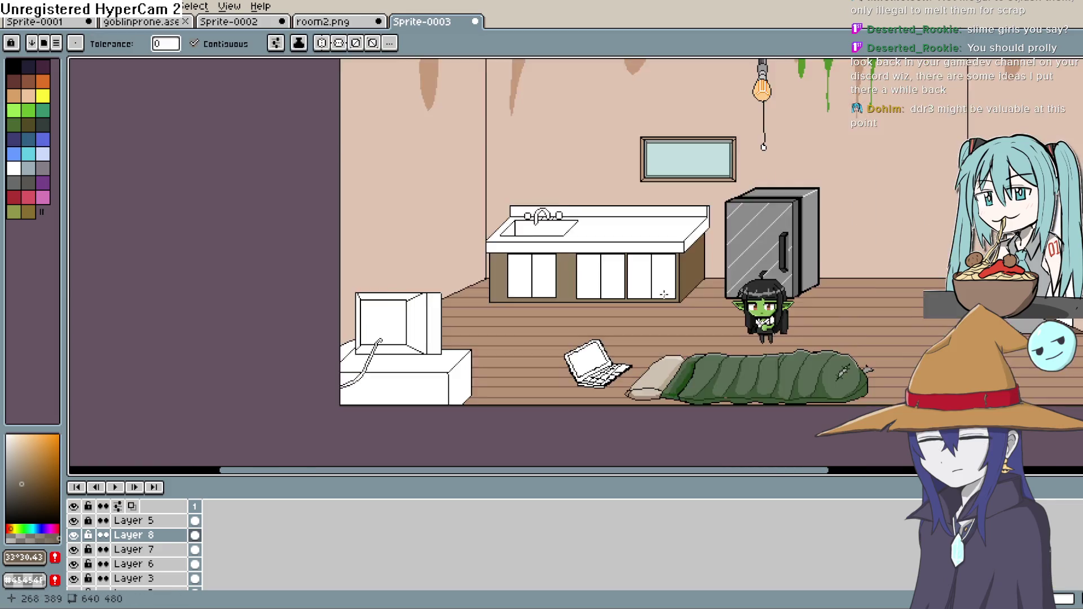
pyautogui.scroll(2, 670, 298)
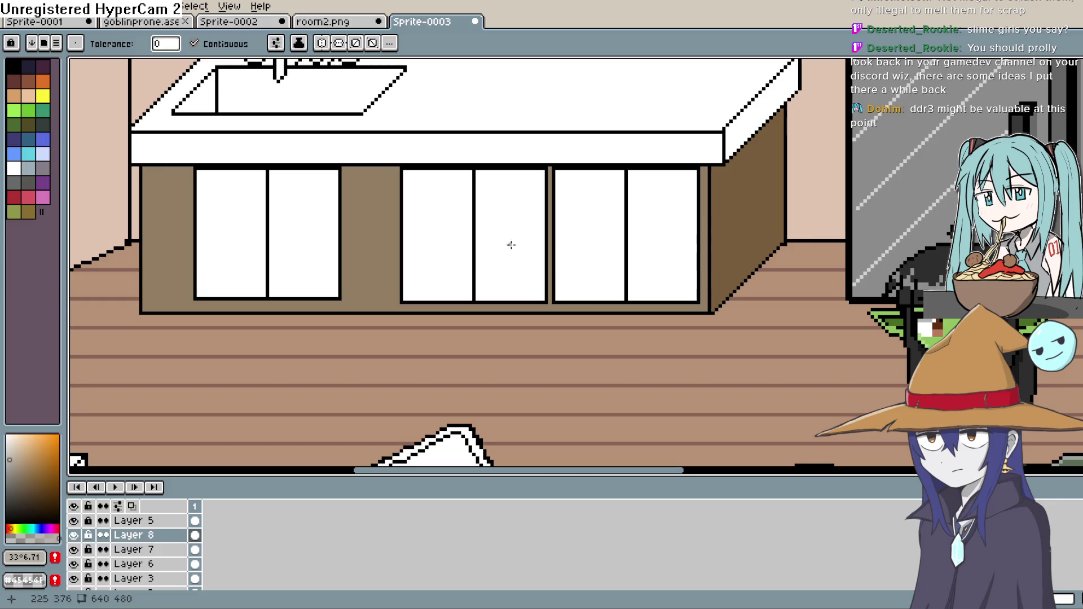
pyautogui.click(686, 221)
pyautogui.click(598, 225)
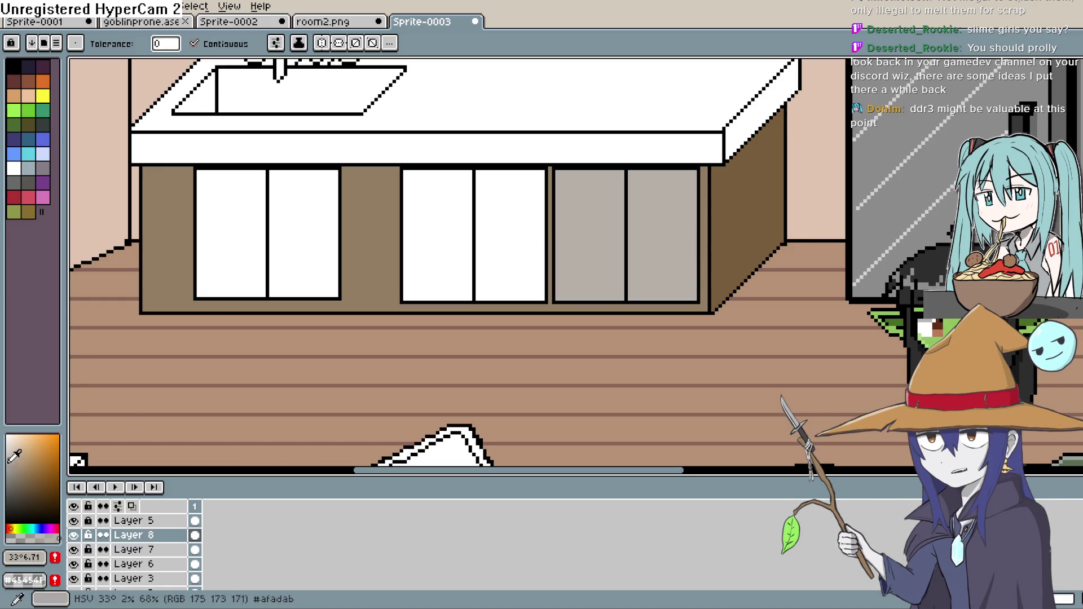
pyautogui.click(631, 225)
pyautogui.click(592, 235)
pyautogui.click(480, 234)
pyautogui.click(440, 234)
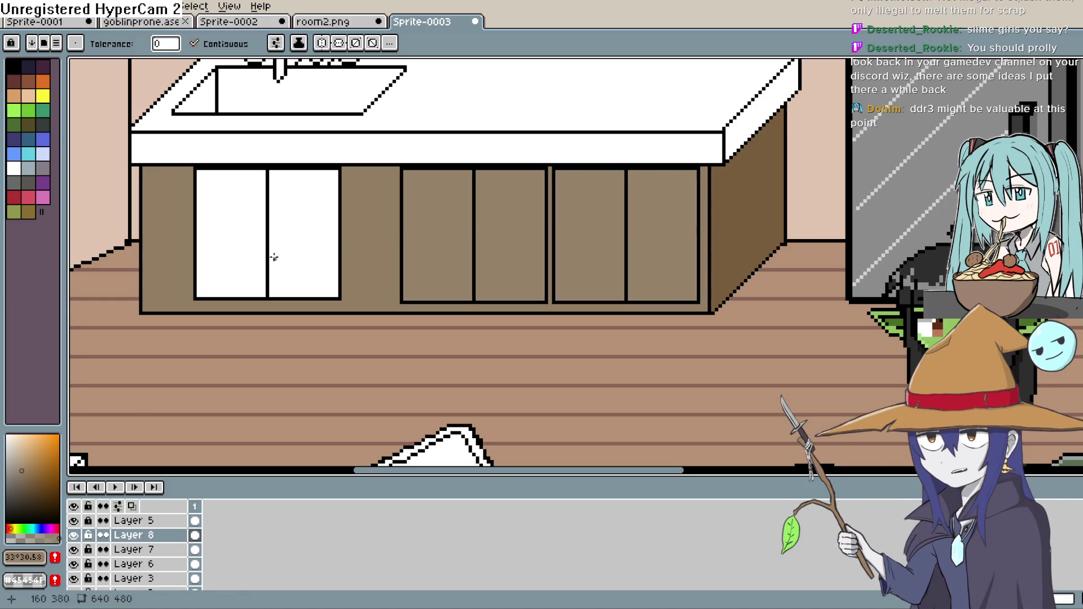
pyautogui.click(303, 229)
pyautogui.click(259, 250)
pyautogui.scroll(3, 387, 227)
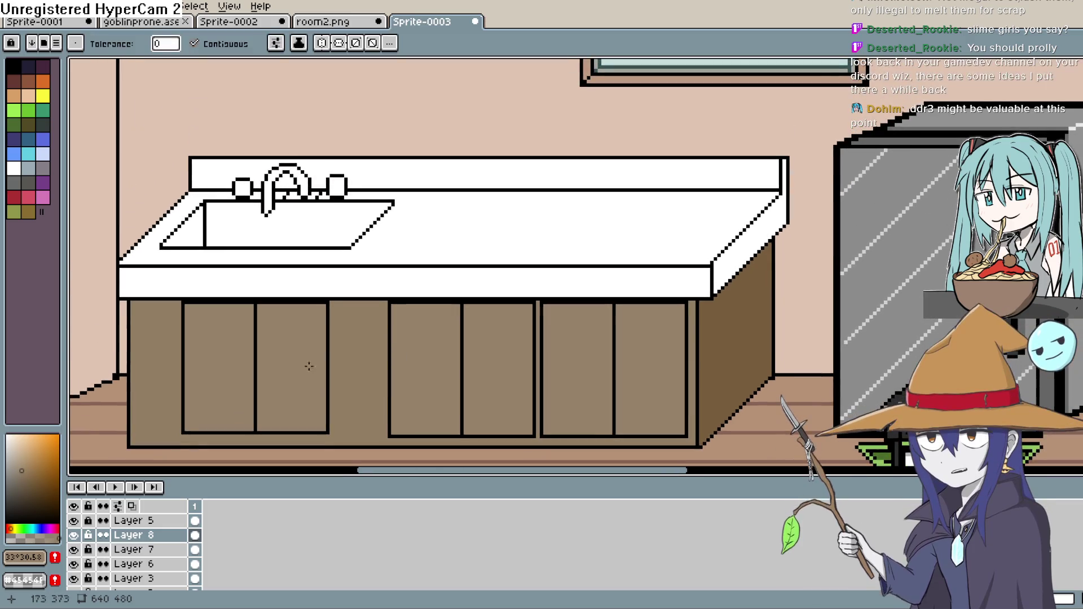
pyautogui.moveTo(28, 470); pyautogui.dragTo(10, 477)
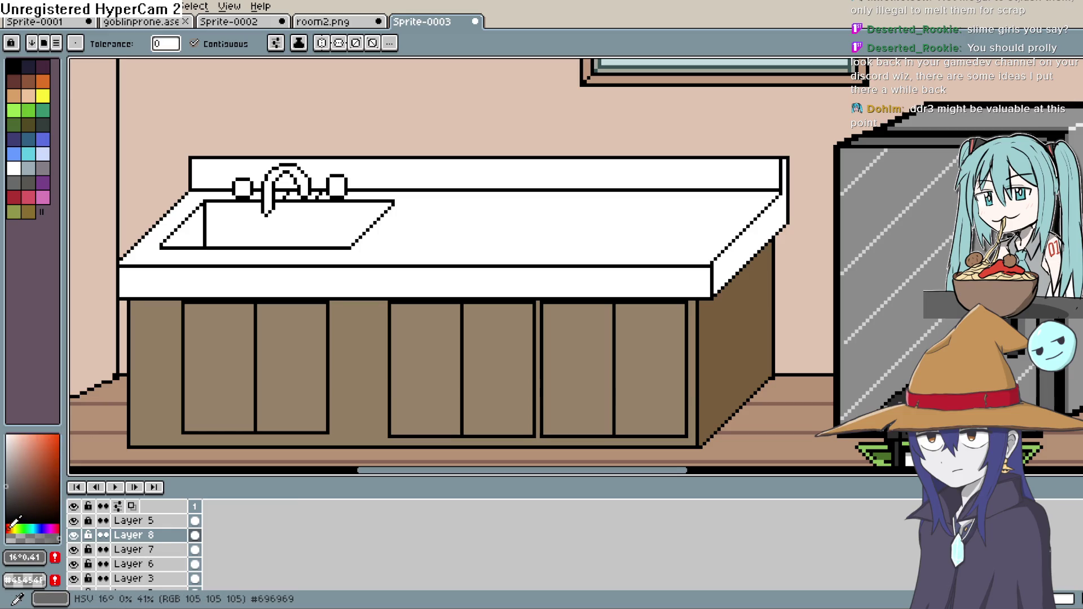
# Fill the countertop top, front, side edges and backsplash with dark grey.
pyautogui.click(427, 263)
pyautogui.click(427, 263)
pyautogui.click(756, 226)
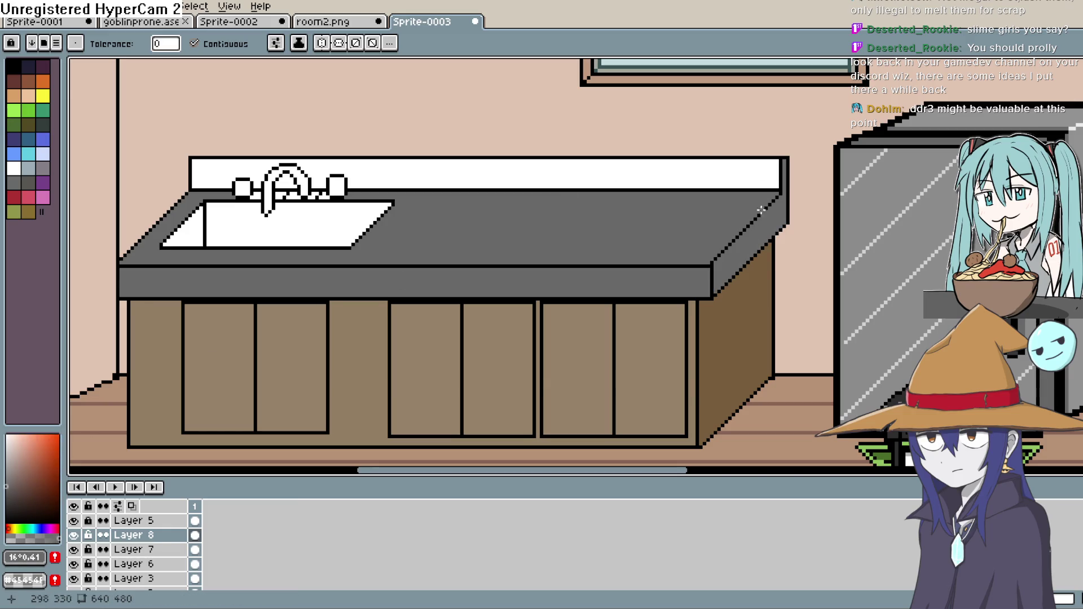
pyautogui.click(757, 179)
pyautogui.click(738, 250)
pyautogui.scroll(-3, 829, 245)
pyautogui.scroll(2, 799, 266)
pyautogui.click(771, 269)
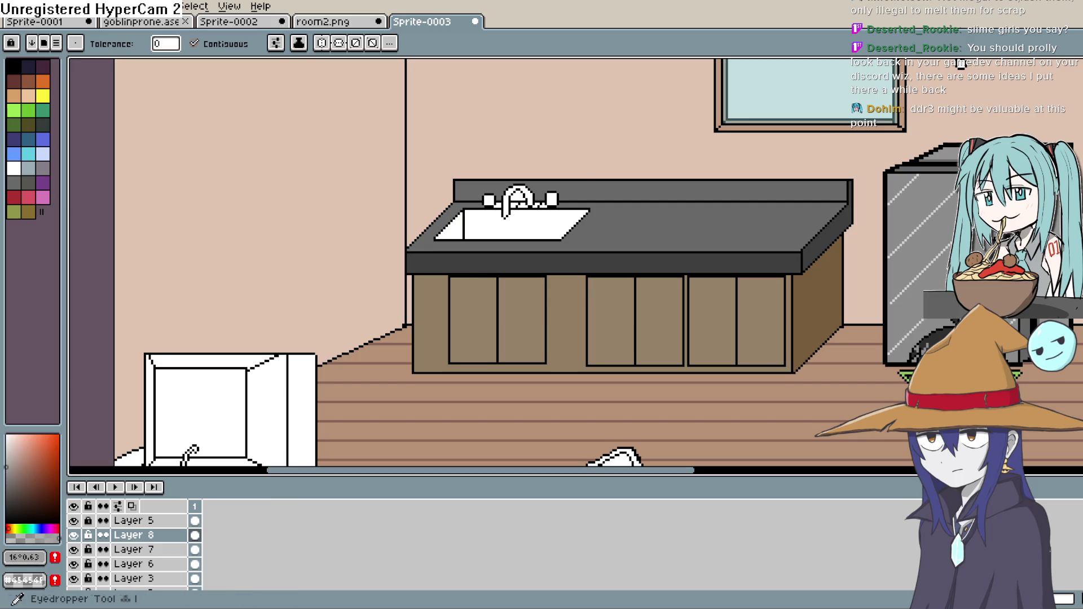
# Erase light highlight lines along the counter's front edge and its angled corner edge.
pyautogui.click(961, 64)
pyautogui.scroll(1, 658, 235)
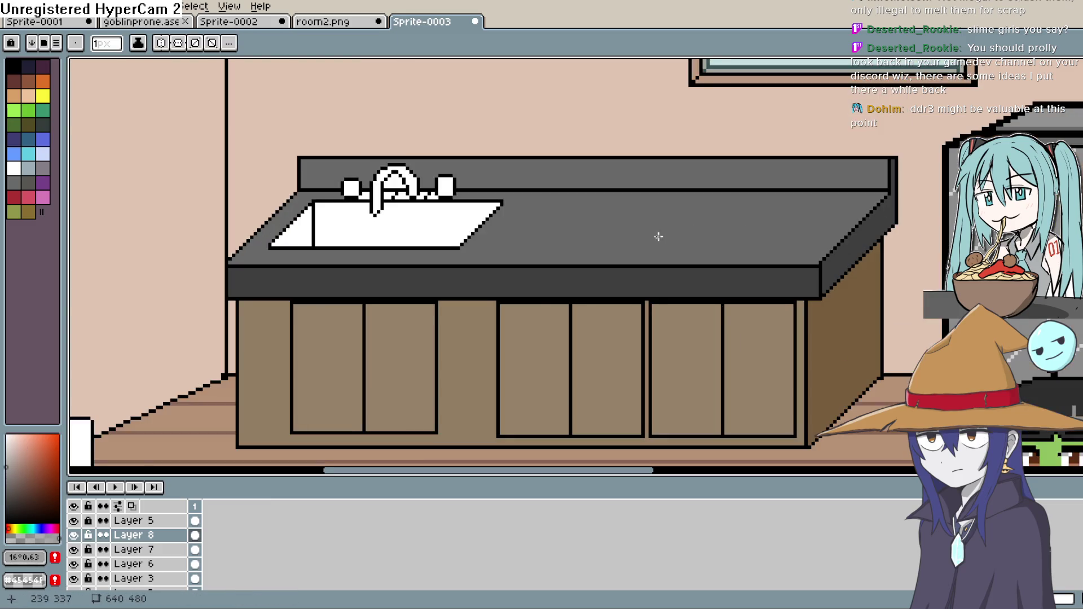
pyautogui.scroll(1, 835, 269)
pyautogui.click(841, 271)
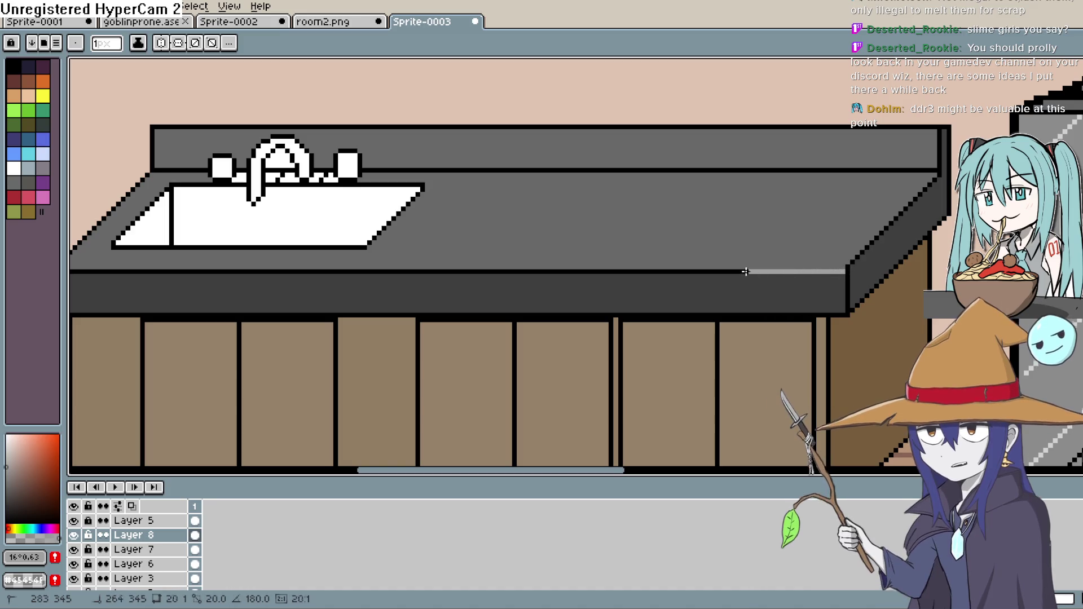
pyautogui.keyDown('shift'); pyautogui.click(87, 272); pyautogui.keyUp('shift')
pyautogui.moveTo(183, 311); pyautogui.dragTo(523, 320)
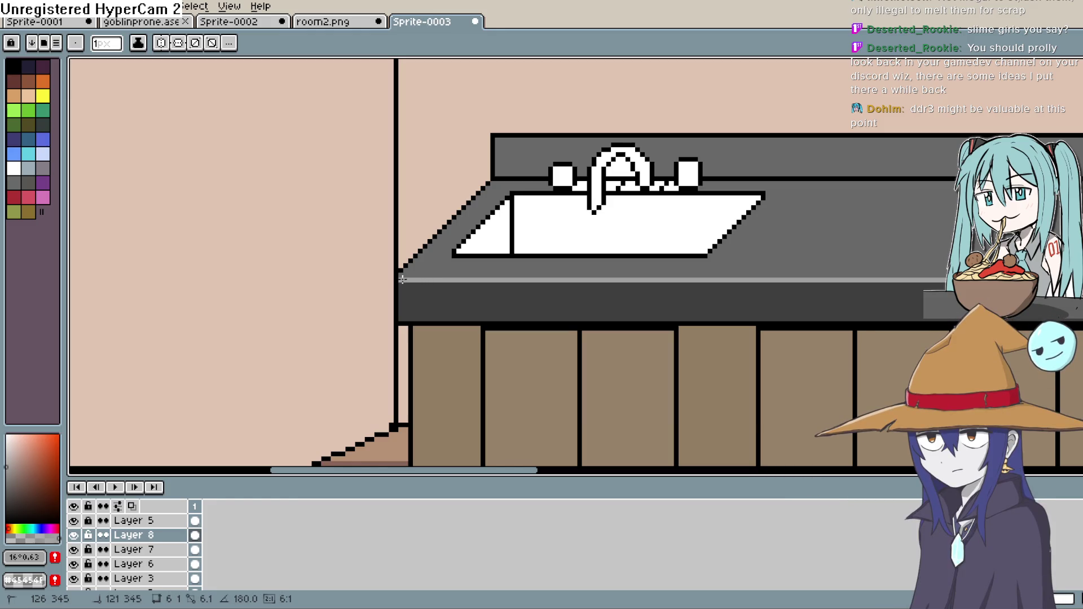
pyautogui.moveTo(522, 258); pyautogui.dragTo(340, 242)
pyautogui.moveTo(784, 251); pyautogui.dragTo(690, 267)
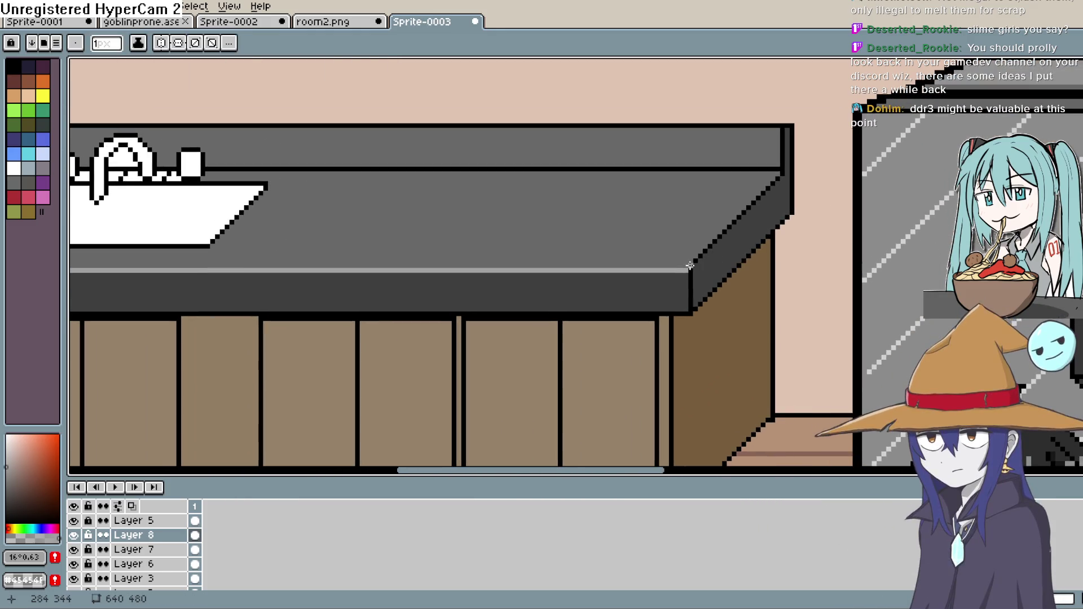
pyautogui.keyDown('shift'); pyautogui.click(689, 267); pyautogui.keyUp('shift')
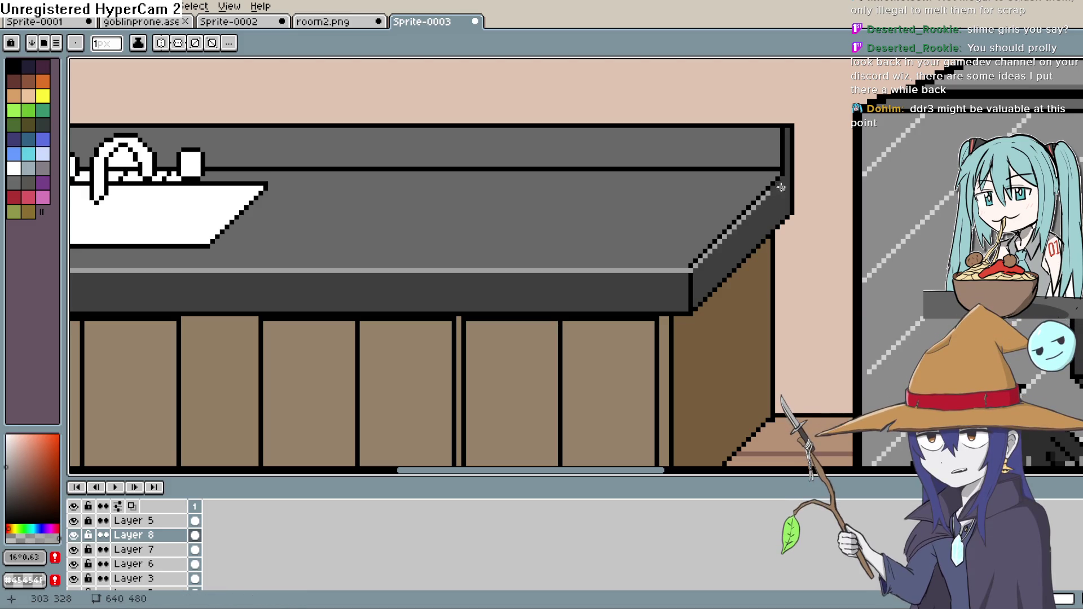
pyautogui.moveTo(783, 176); pyautogui.dragTo(750, 206)
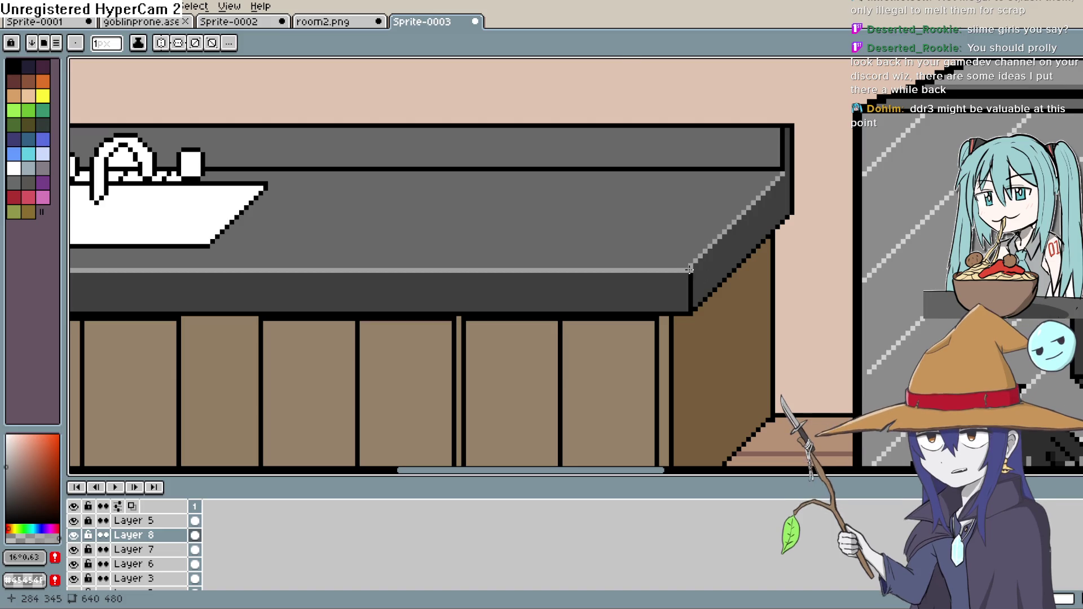
# Zoom and pan out past the faucet and window to view the whole room.
pyautogui.scroll(-1, 759, 256)
pyautogui.scroll(-1, 759, 257)
pyautogui.scroll(3, 799, 246)
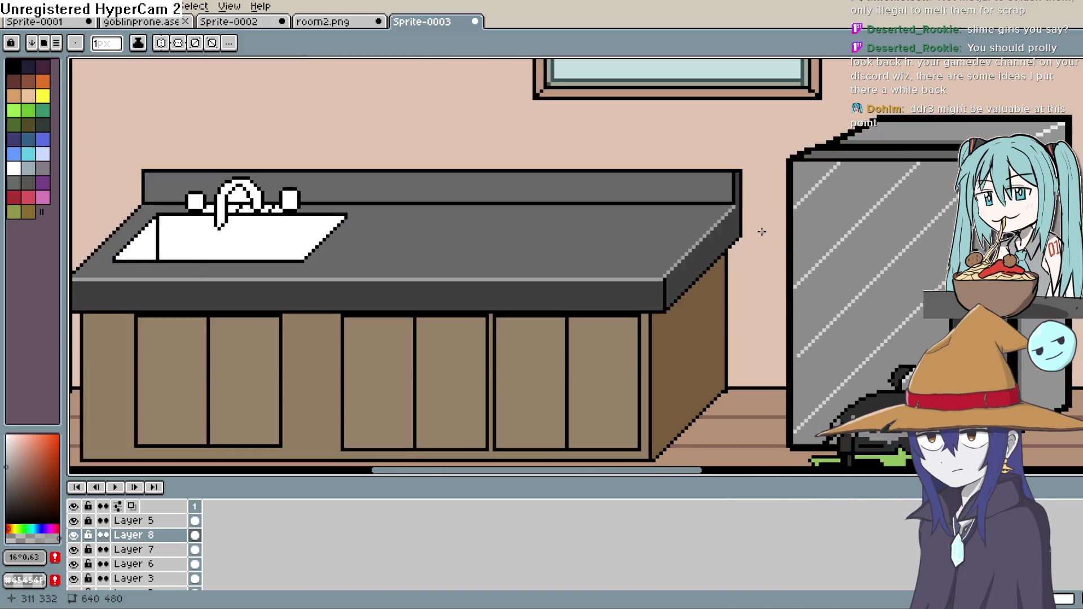
pyautogui.moveTo(733, 217); pyautogui.dragTo(837, 228)
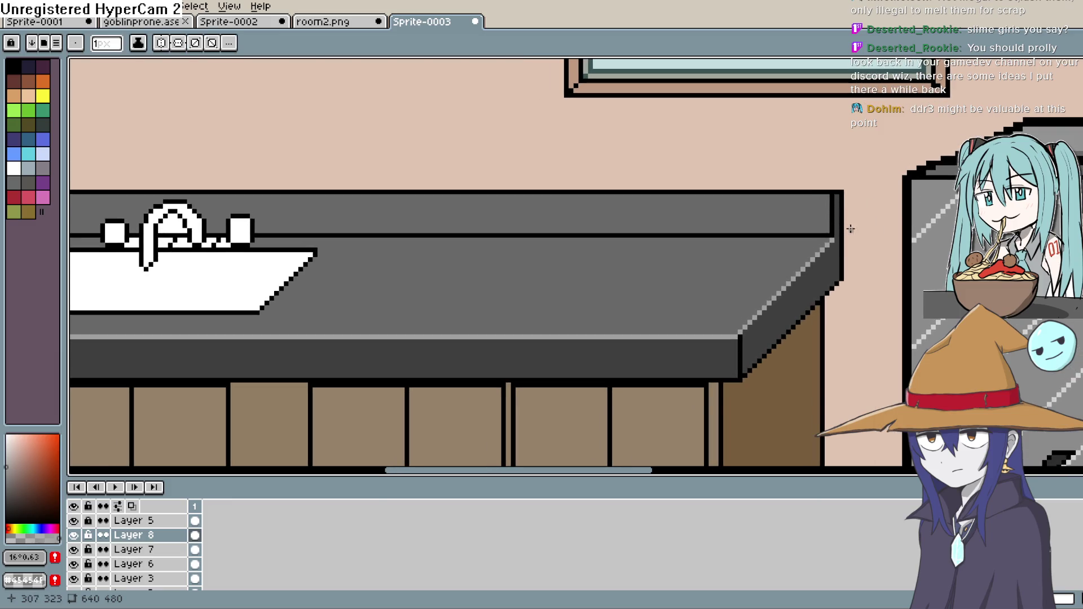
pyautogui.scroll(-5, 853, 231)
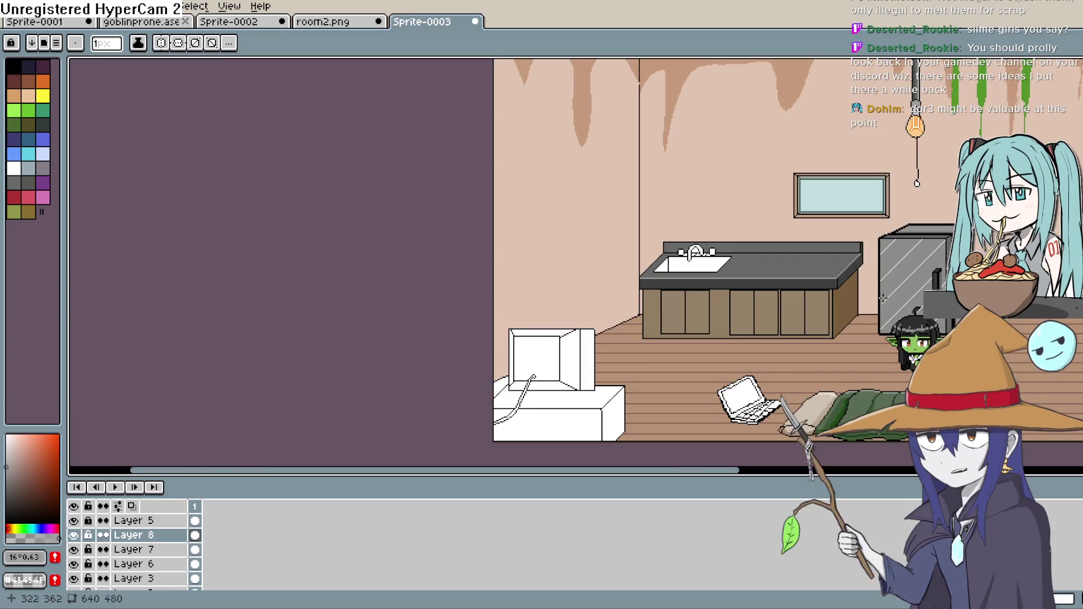
pyautogui.moveTo(857, 297)
pyautogui.mouseDown()
pyautogui.moveTo(893, 237)
pyautogui.moveTo(782, 201)
pyautogui.moveTo(690, 217)
pyautogui.mouseUp()
pyautogui.scroll(-2, 790, 249)
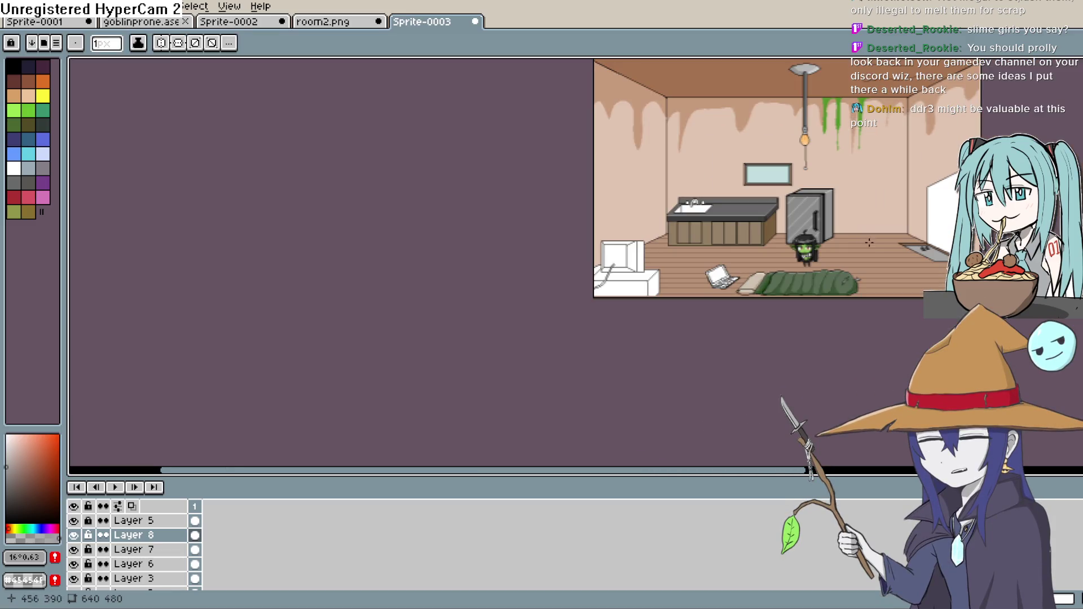
# Sample the slime green and pencil a closed slime outline on the ceiling.
pyautogui.moveTo(869, 250); pyautogui.dragTo(766, 292)
pyautogui.scroll(4, 766, 293)
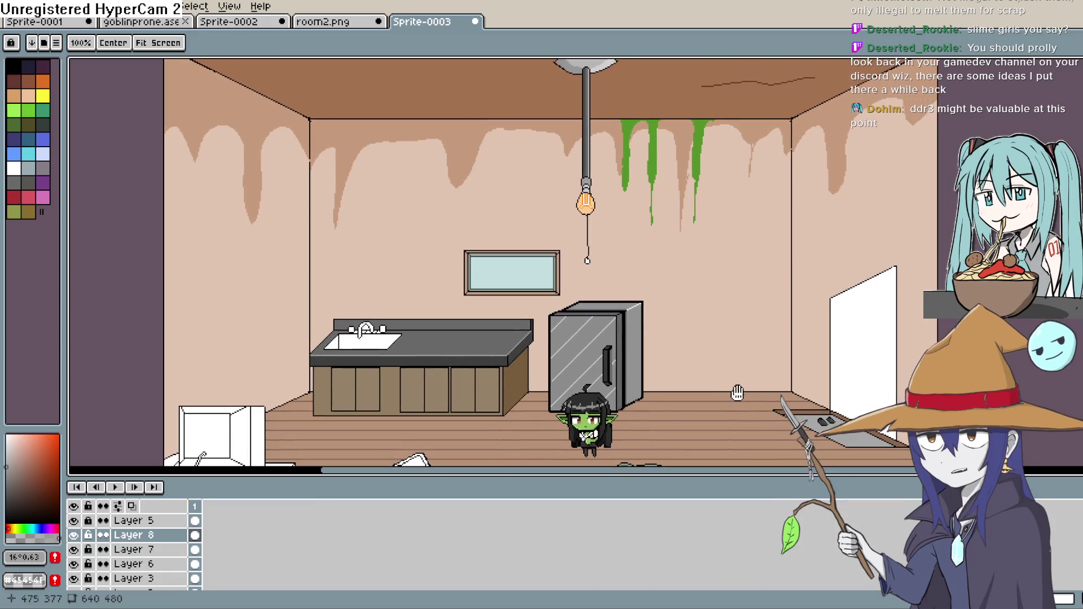
pyautogui.moveTo(732, 365); pyautogui.dragTo(722, 338)
pyautogui.press('i')
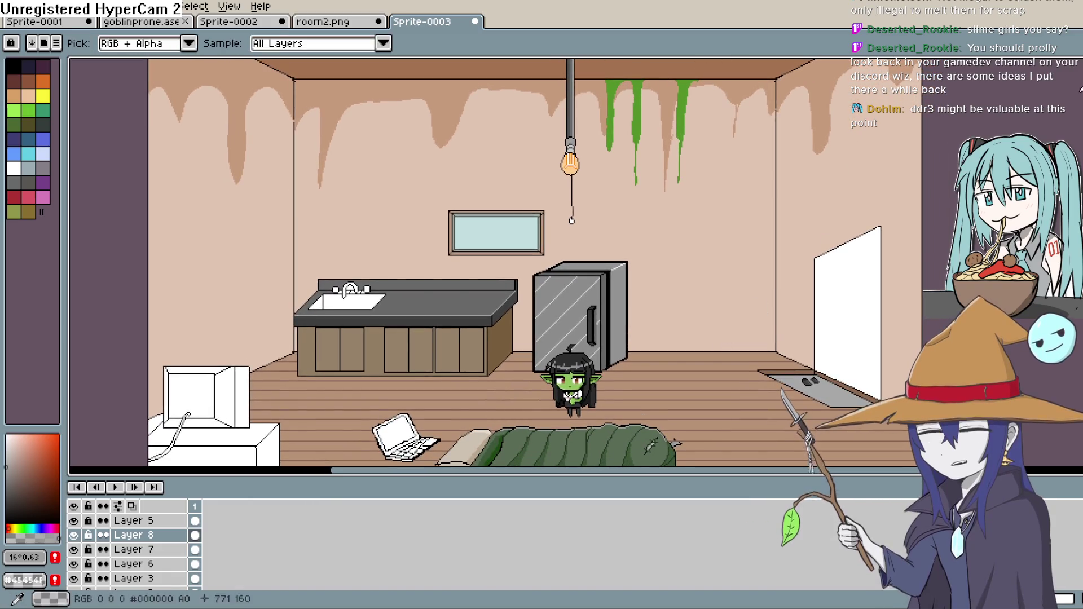
pyautogui.click(686, 96)
pyautogui.press('b')
pyautogui.scroll(2, 653, 195)
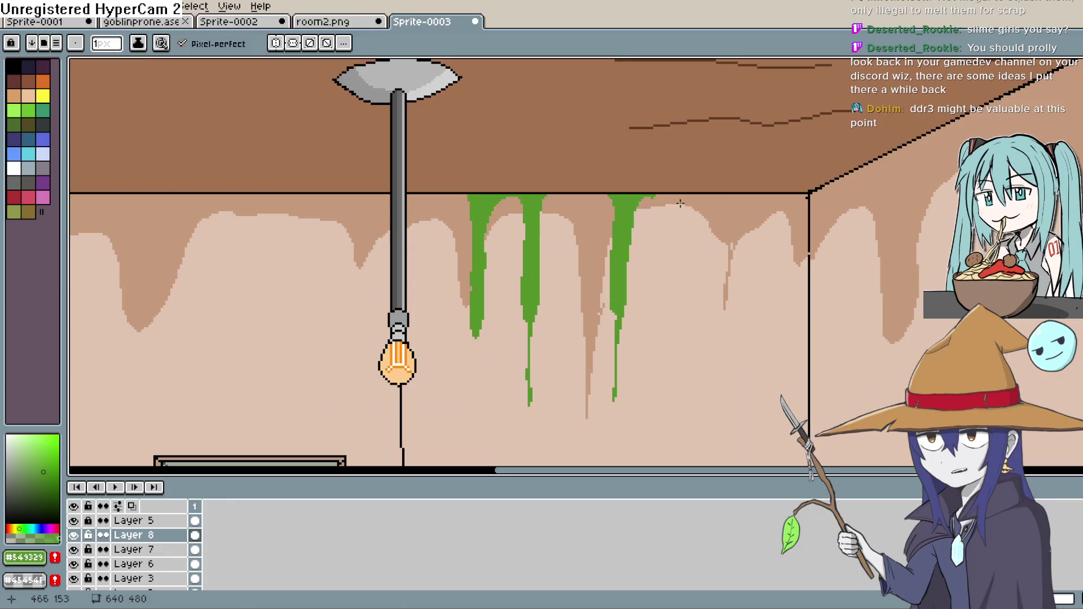
pyautogui.moveTo(665, 164)
pyautogui.mouseDown()
pyautogui.moveTo(576, 176)
pyautogui.moveTo(618, 185)
pyautogui.moveTo(549, 159)
pyautogui.mouseUp()
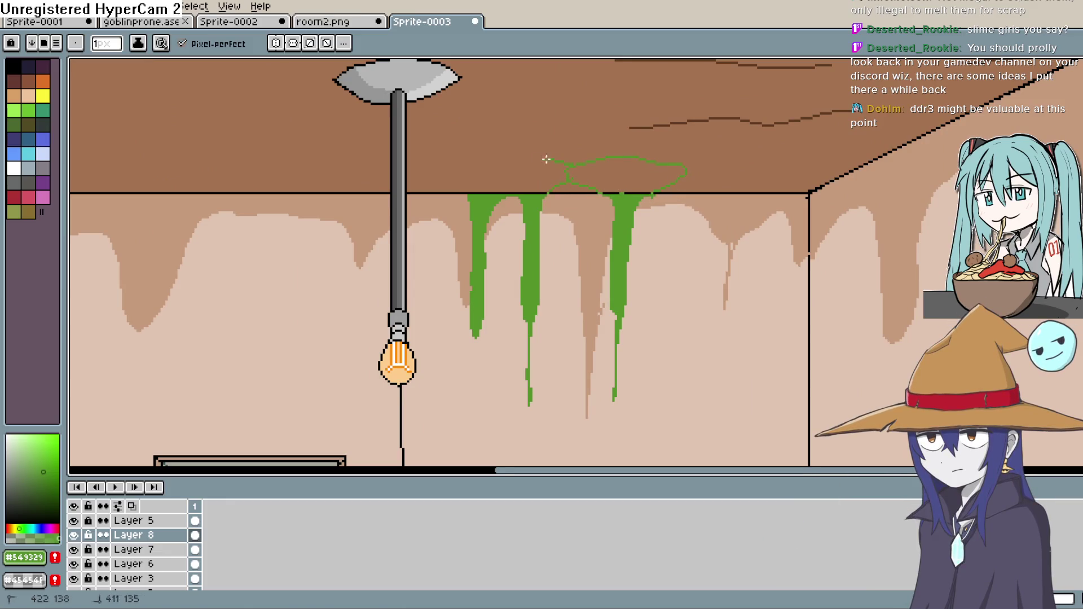
pyautogui.moveTo(453, 166); pyautogui.dragTo(567, 184)
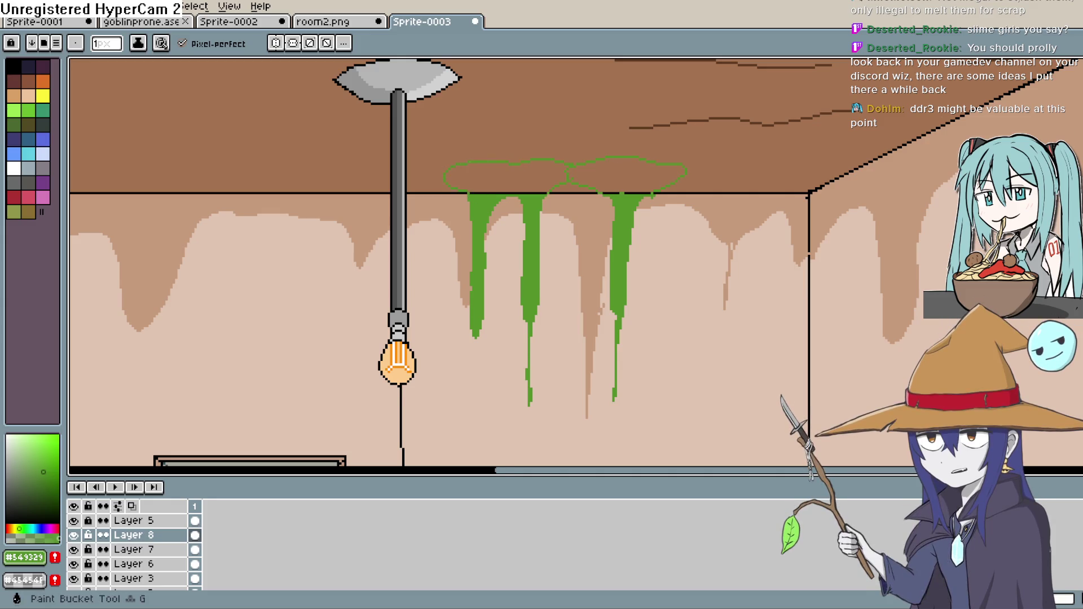
# Bucket-fill the right and left ceiling slime blobs solid green.
pyautogui.press('g')
pyautogui.click(626, 172)
pyautogui.click(508, 174)
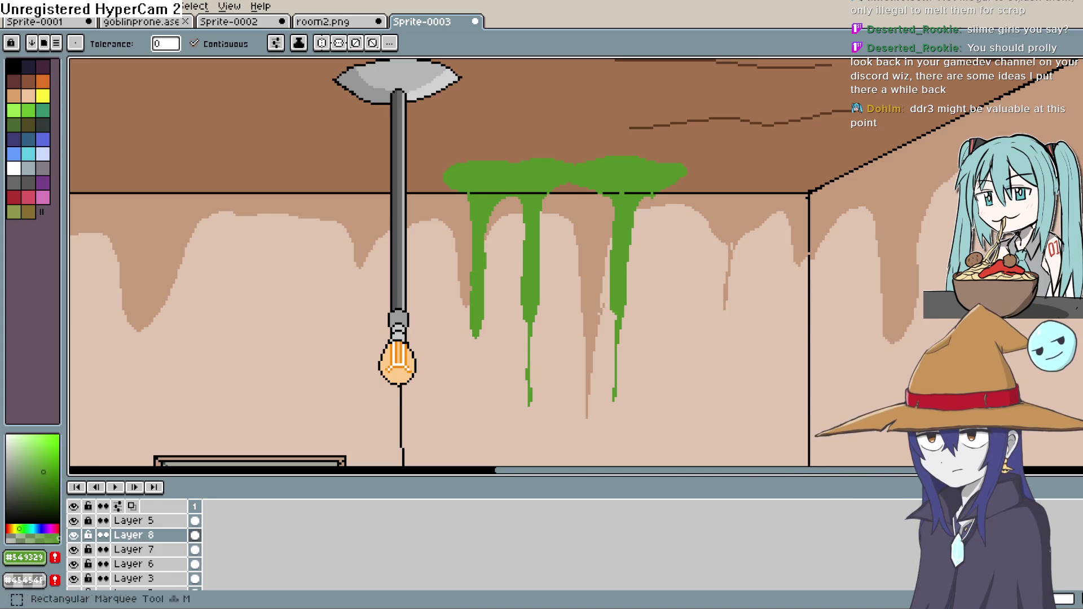
pyautogui.press('b')
pyautogui.scroll(3, 620, 194)
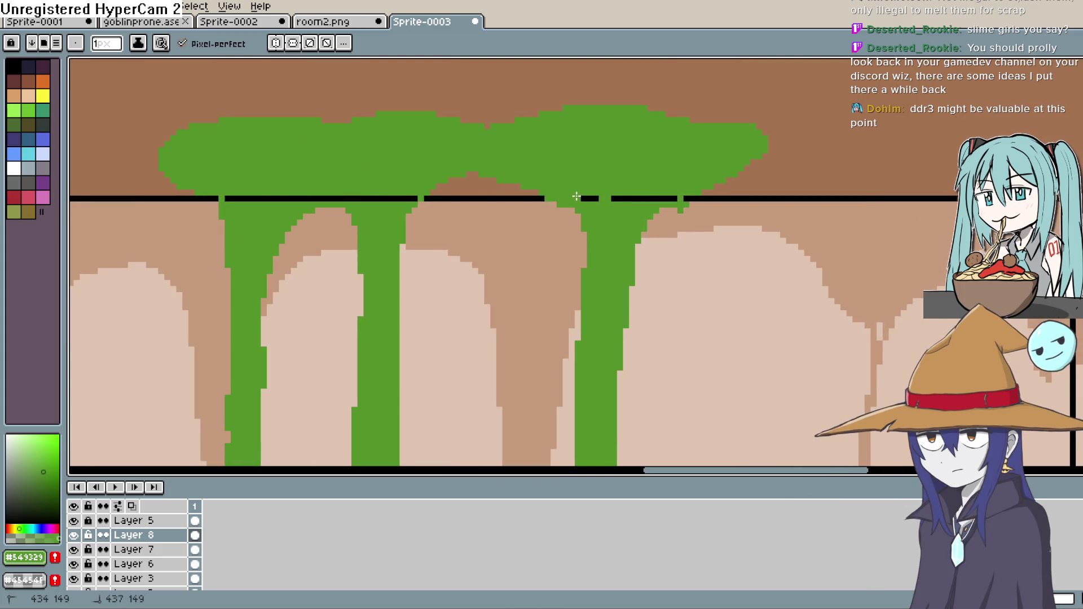
# Paint the black ceiling line under the slime green and sample a darker green.
pyautogui.moveTo(694, 199); pyautogui.dragTo(667, 199)
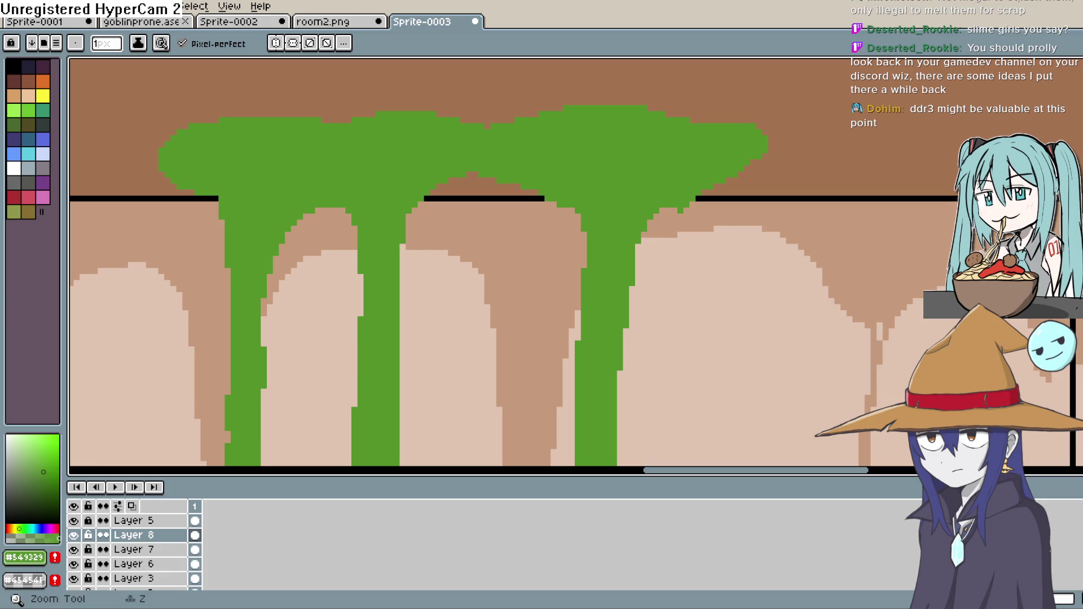
pyautogui.moveTo(630, 237)
pyautogui.mouseDown()
pyautogui.moveTo(630, 293)
pyautogui.moveTo(609, 259)
pyautogui.mouseUp()
pyautogui.press('i')
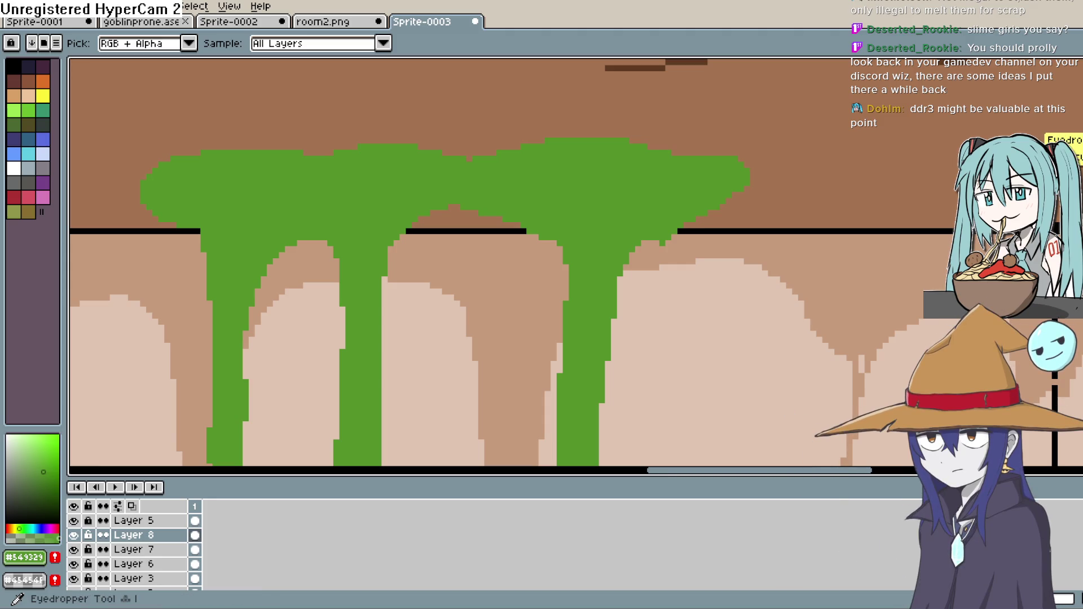
pyautogui.click(295, 307)
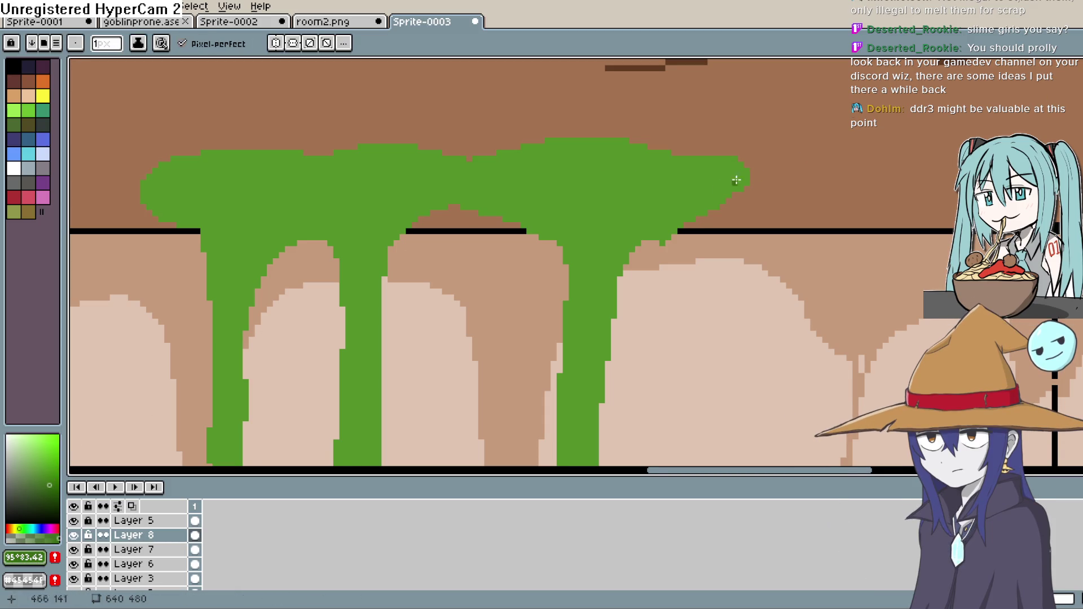
# Pencil dark green shading outlines inside both slime blobs and a V in the middle drip.
pyautogui.moveTo(594, 215); pyautogui.dragTo(584, 180)
pyautogui.moveTo(518, 154)
pyautogui.mouseDown()
pyautogui.moveTo(575, 193)
pyautogui.moveTo(677, 155)
pyautogui.mouseUp()
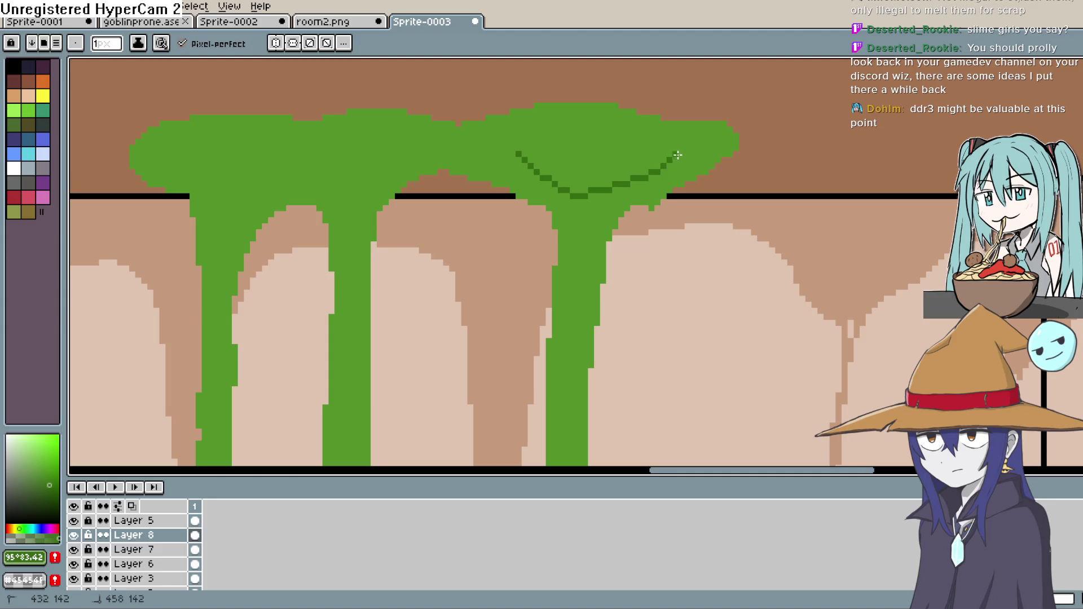
pyautogui.moveTo(615, 133)
pyautogui.mouseDown()
pyautogui.moveTo(516, 143)
pyautogui.moveTo(594, 179)
pyautogui.mouseUp()
pyautogui.press('space')
pyautogui.moveTo(737, 190)
pyautogui.mouseDown()
pyautogui.moveTo(760, 198)
pyautogui.moveTo(757, 186)
pyautogui.mouseUp()
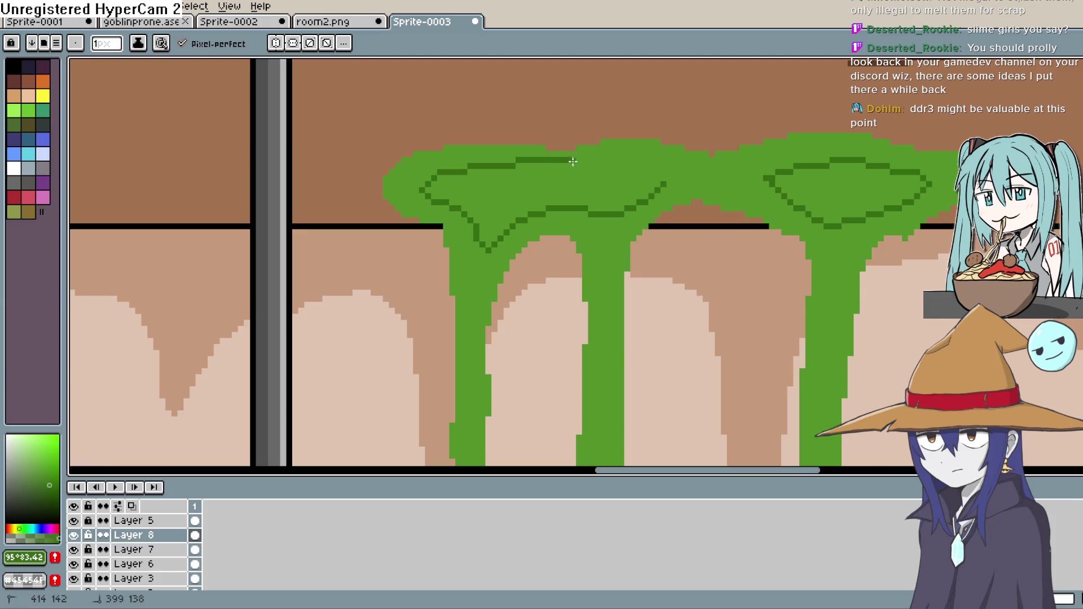
pyautogui.moveTo(675, 178); pyautogui.dragTo(662, 186)
pyautogui.moveTo(605, 250); pyautogui.dragTo(594, 216)
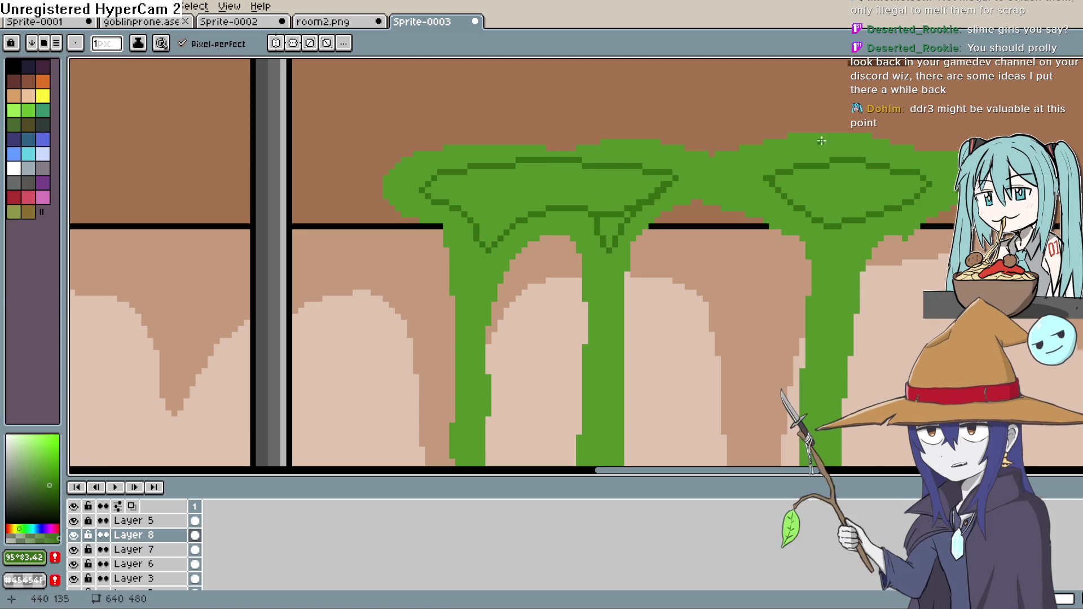
# Bucket-fill both blob outlines and the drip's V with dark green.
pyautogui.press('g')
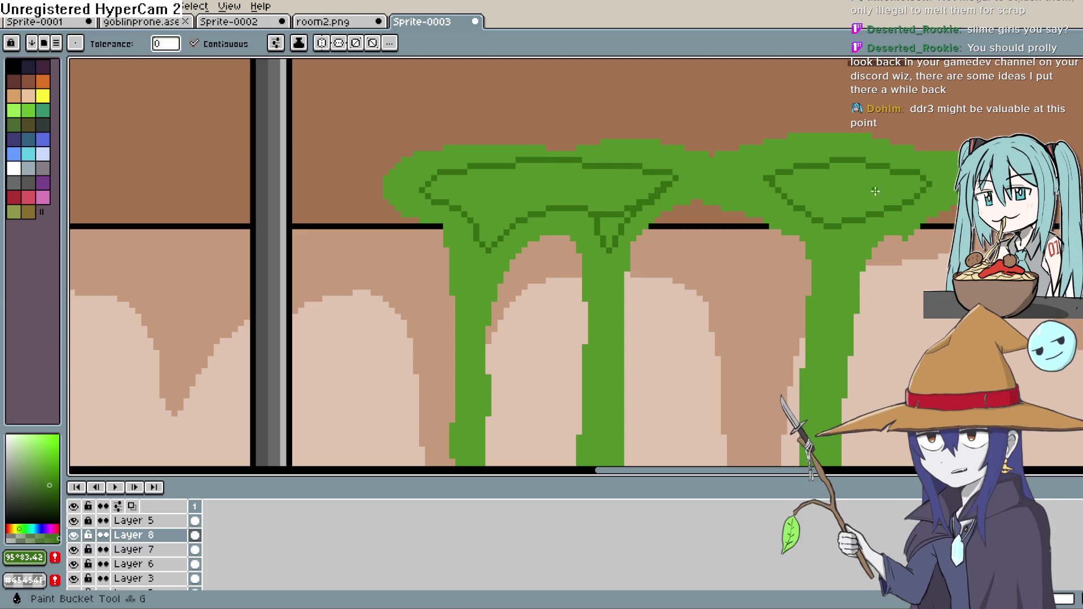
pyautogui.click(881, 190)
pyautogui.click(564, 186)
pyautogui.click(612, 234)
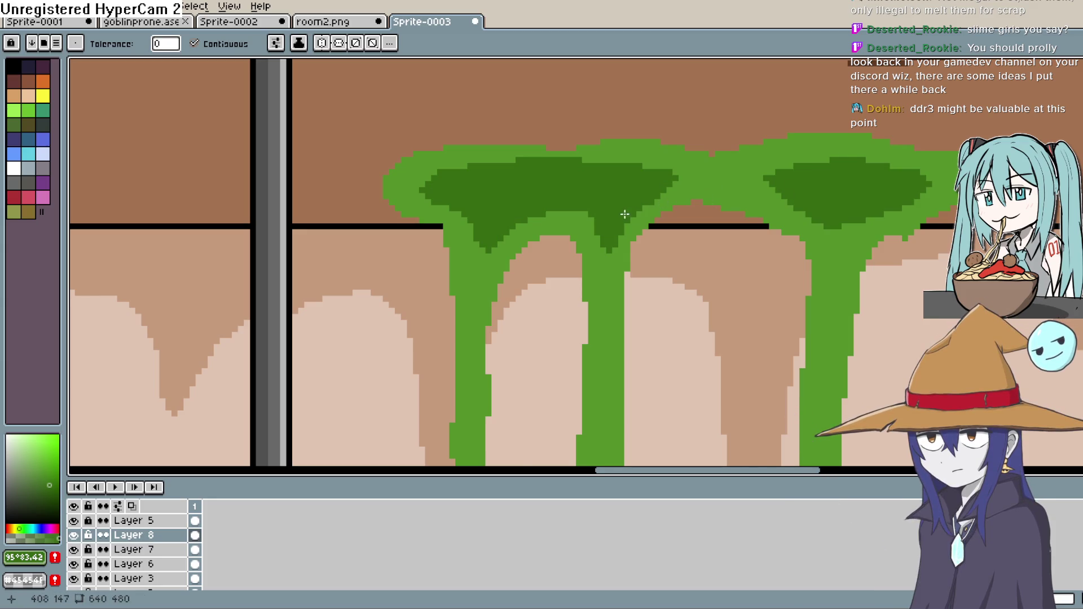
pyautogui.scroll(-1, 681, 206)
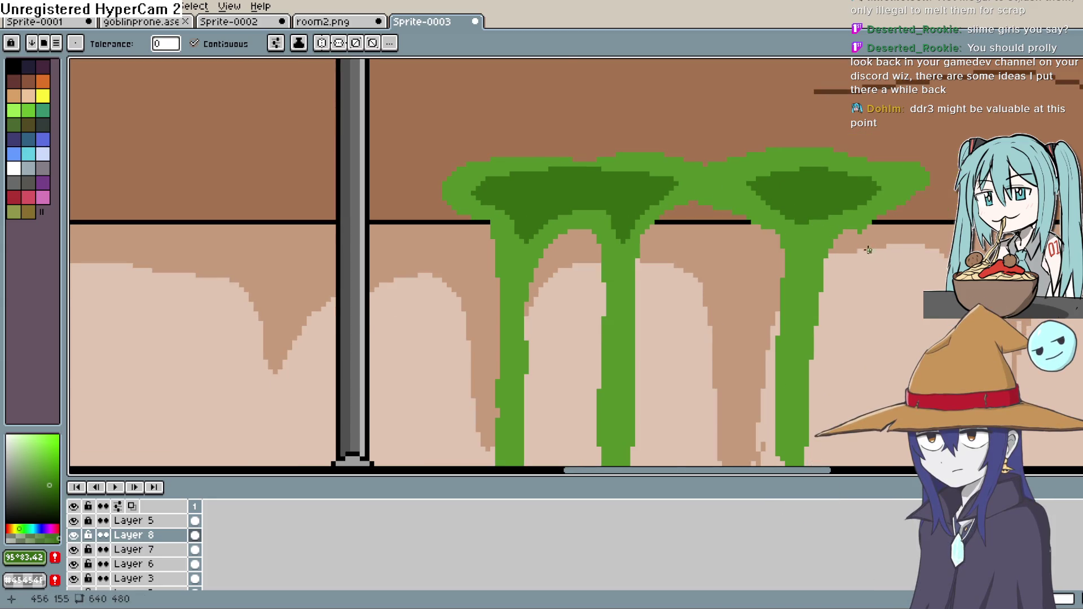
pyautogui.scroll(-2, 869, 250)
pyautogui.scroll(3, 871, 252)
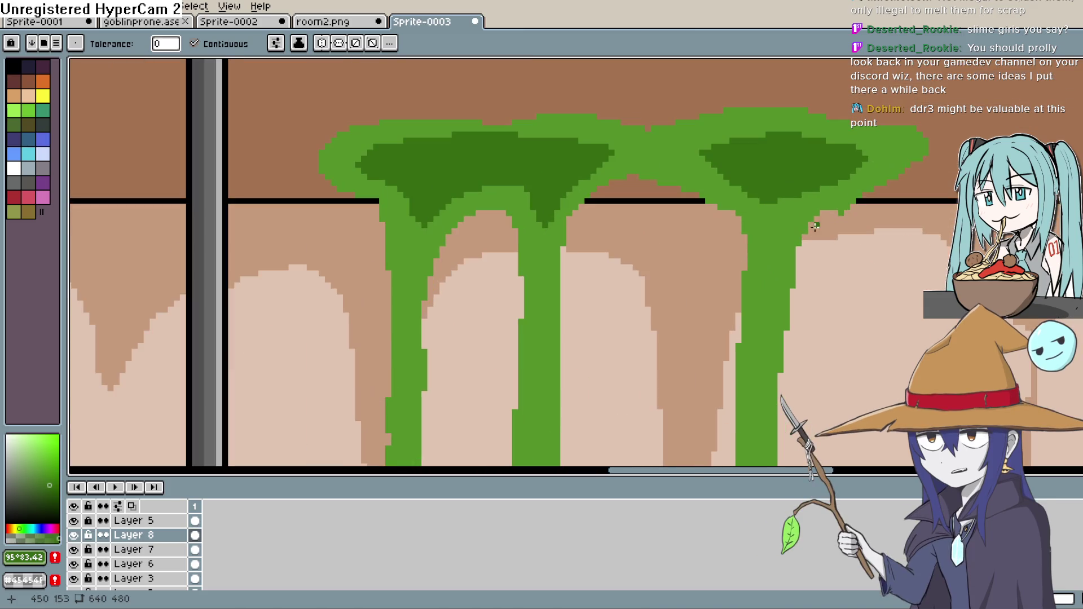
# Join the blobs' dark shading and pencil dark green strokes down the middle and left drips.
pyautogui.press('b')
pyautogui.scroll(1, 700, 193)
pyautogui.moveTo(740, 179); pyautogui.dragTo(618, 176)
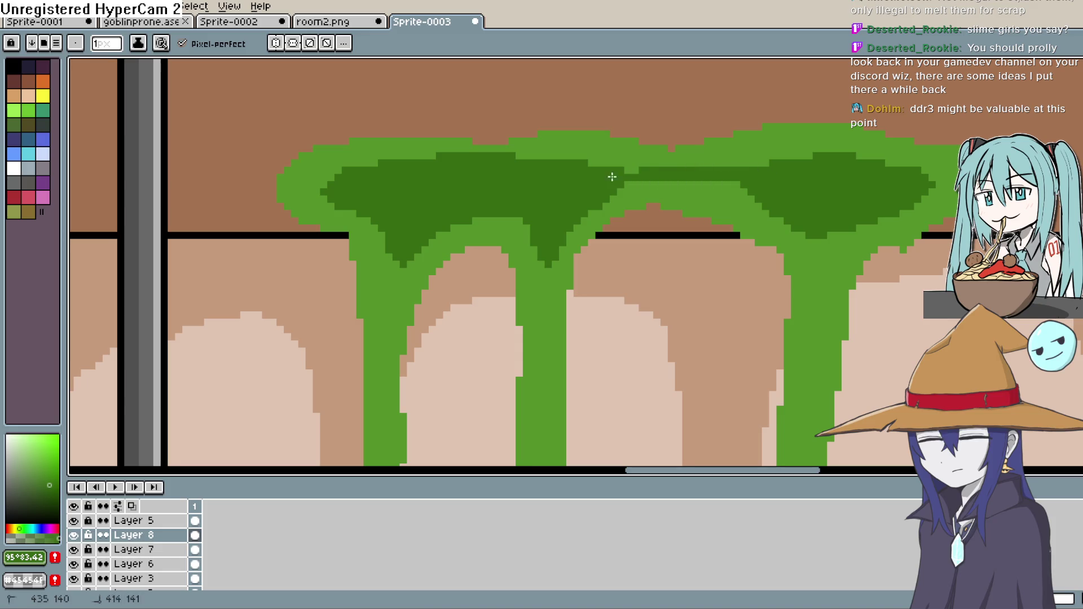
pyautogui.moveTo(791, 201)
pyautogui.mouseDown()
pyautogui.moveTo(645, 174)
pyautogui.moveTo(675, 294)
pyautogui.moveTo(677, 266)
pyautogui.mouseUp()
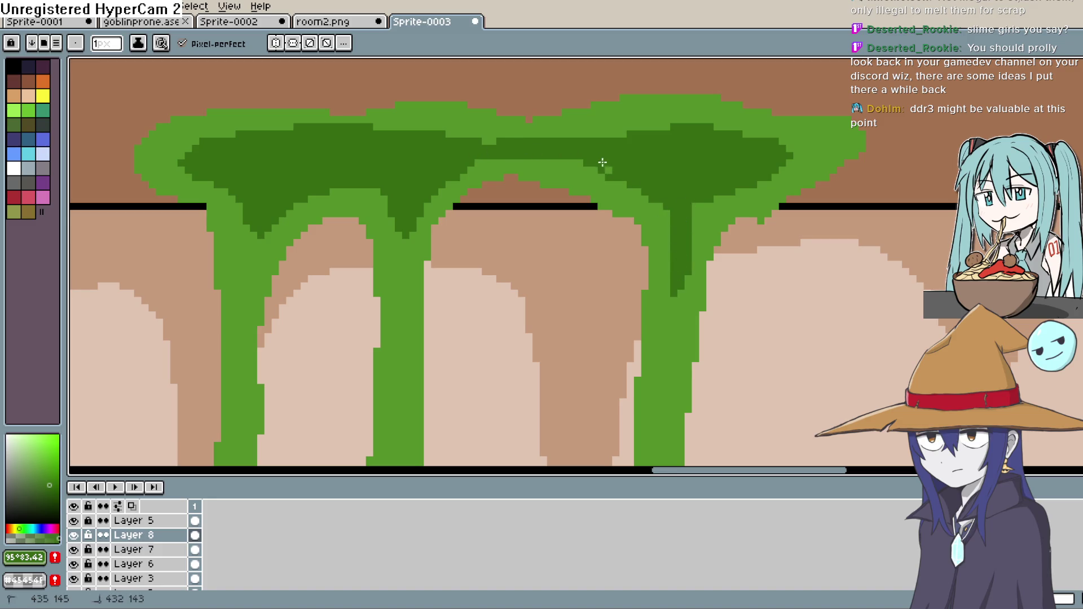
pyautogui.moveTo(397, 223); pyautogui.dragTo(397, 324)
pyautogui.moveTo(403, 222); pyautogui.dragTo(399, 243)
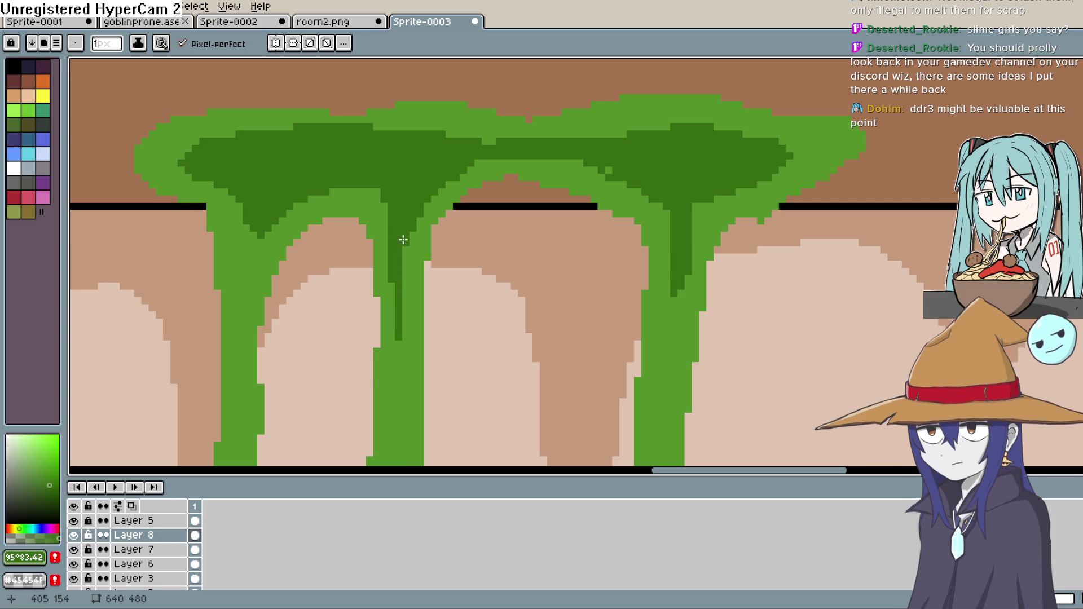
pyautogui.moveTo(241, 210)
pyautogui.mouseDown()
pyautogui.moveTo(239, 337)
pyautogui.moveTo(248, 226)
pyautogui.mouseUp()
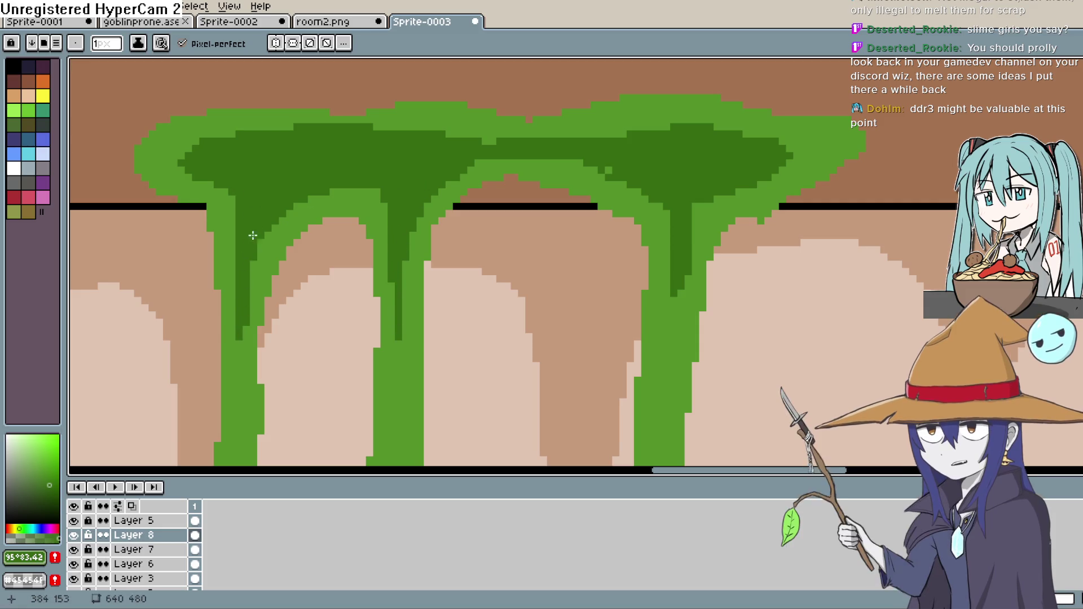
pyautogui.moveTo(181, 144); pyautogui.dragTo(181, 150)
pyautogui.click(183, 152)
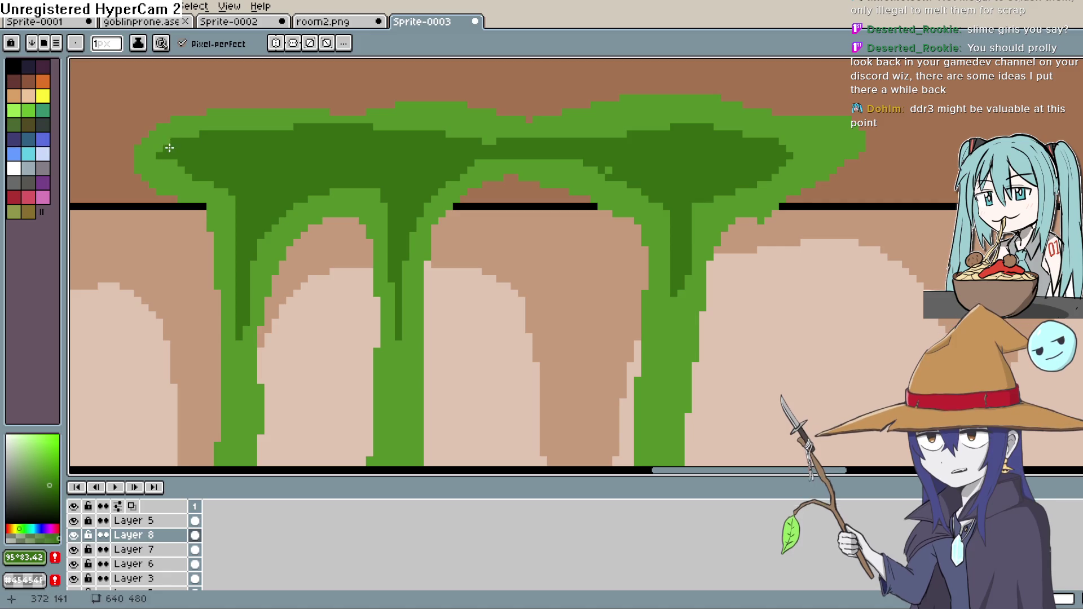
pyautogui.scroll(-1, 250, 135)
pyautogui.scroll(-3, 684, 194)
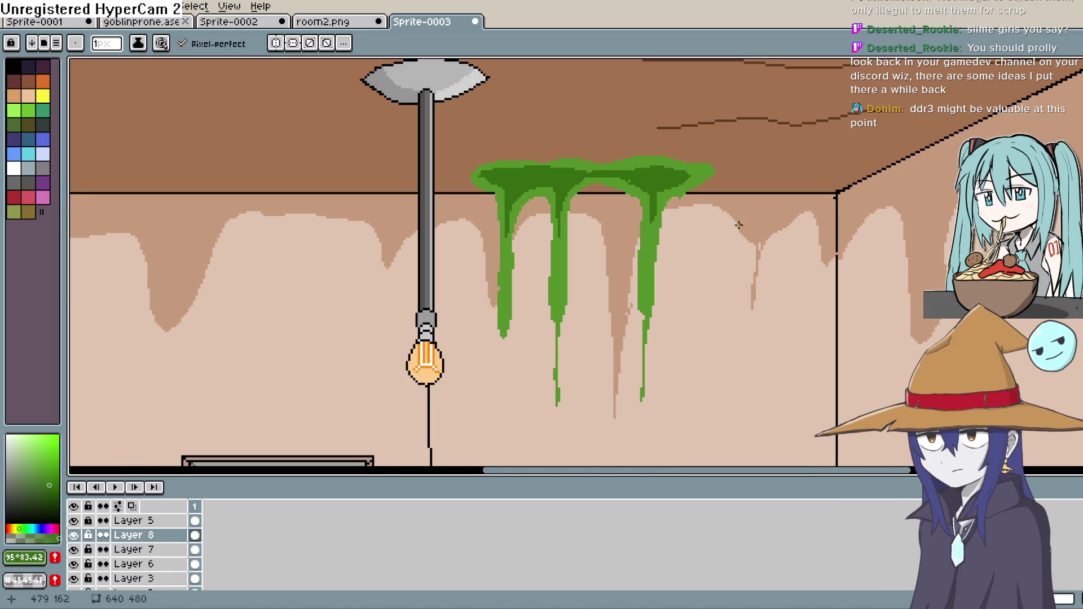
# Zoom to the ceiling corner and sample its brown #a47250 as the drawing colour.
pyautogui.scroll(3, 683, 207)
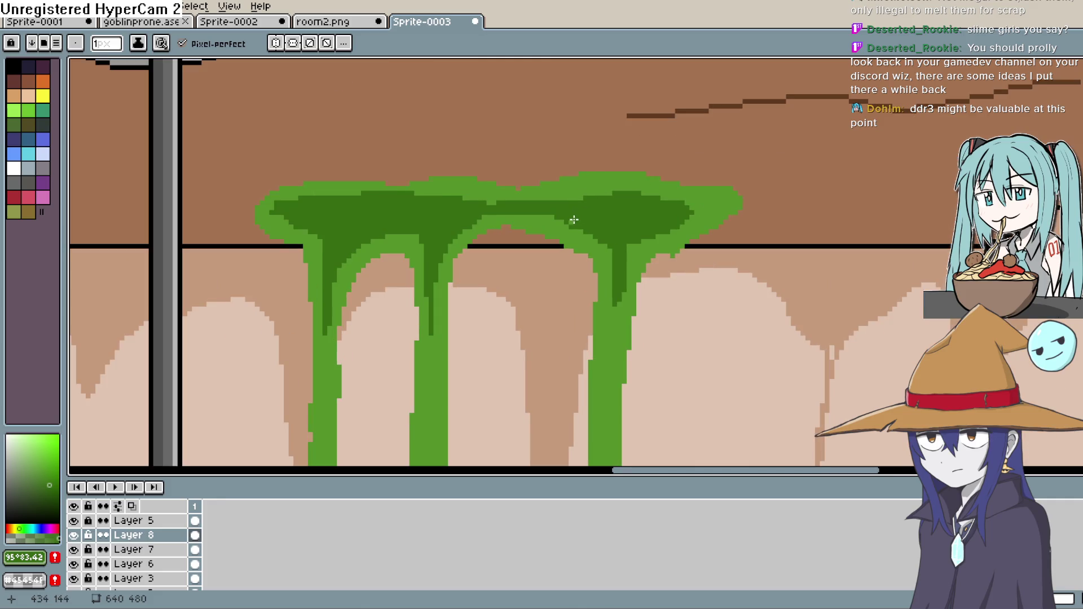
pyautogui.scroll(-3, 637, 206)
pyautogui.moveTo(718, 269)
pyautogui.mouseDown()
pyautogui.moveTo(689, 200)
pyautogui.moveTo(697, 182)
pyautogui.moveTo(682, 268)
pyautogui.mouseUp()
pyautogui.scroll(3, 762, 137)
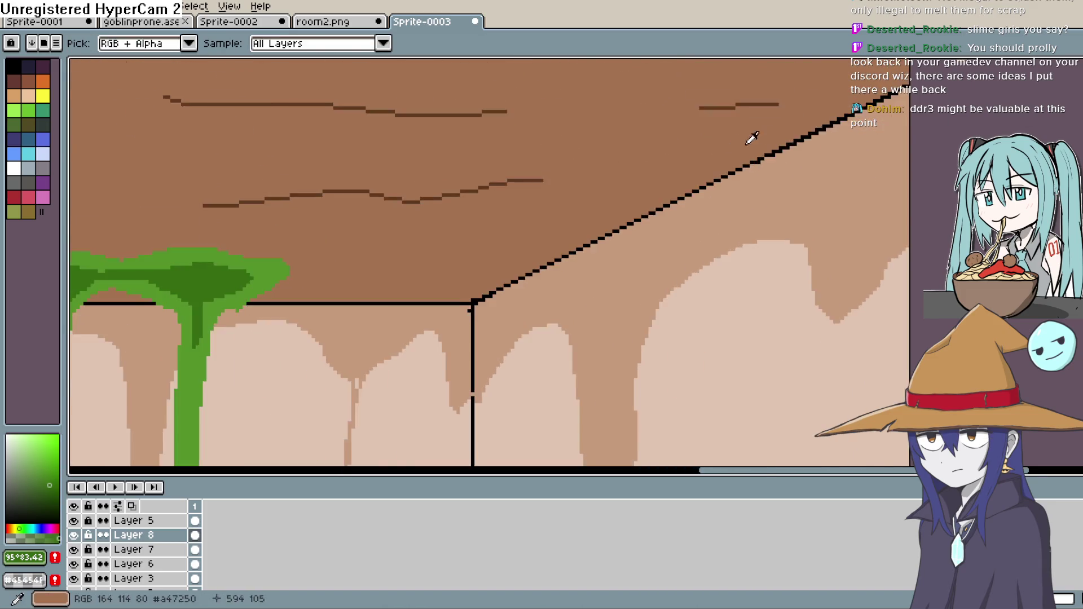
pyautogui.scroll(2, 399, 259)
pyautogui.moveTo(399, 259); pyautogui.dragTo(584, 215)
pyautogui.keyDown('alt'); pyautogui.click(426, 244); pyautogui.keyUp('alt')
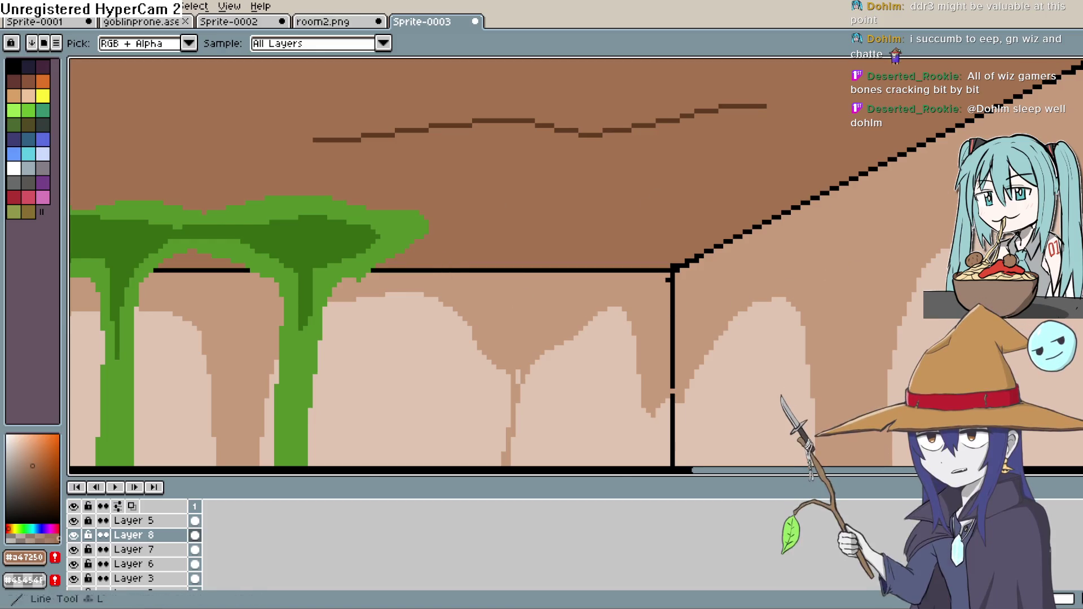
pyautogui.scroll(-5, 703, 260)
pyautogui.moveTo(668, 273)
pyautogui.mouseDown()
pyautogui.moveTo(686, 165)
pyautogui.moveTo(680, 210)
pyautogui.mouseUp()
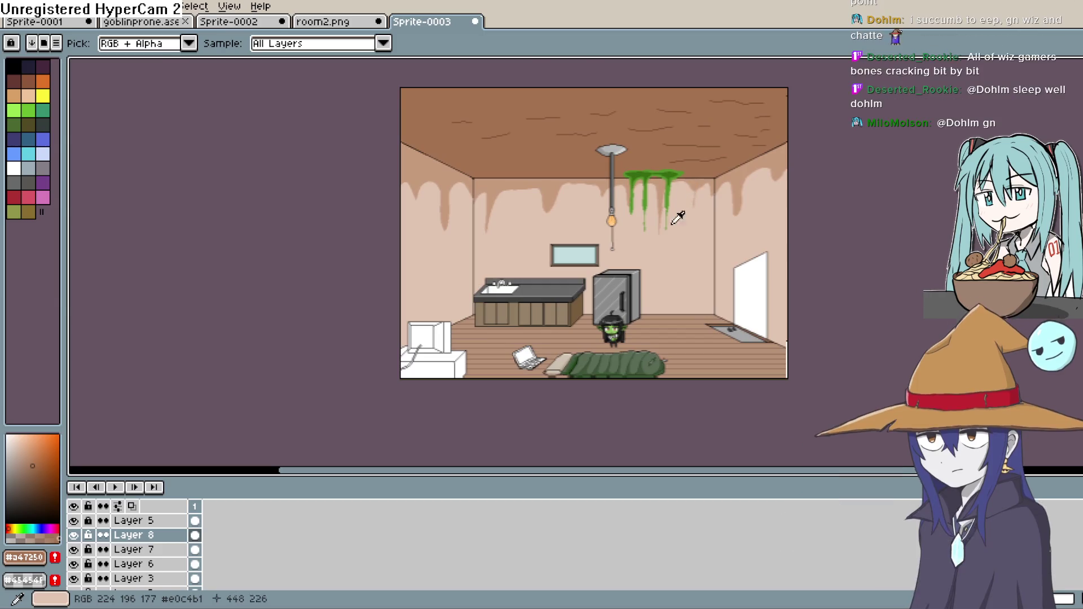
pyautogui.scroll(2, 665, 248)
pyautogui.moveTo(665, 248)
pyautogui.mouseDown()
pyautogui.moveTo(697, 131)
pyautogui.moveTo(700, 146)
pyautogui.moveTo(669, 185)
pyautogui.mouseUp()
pyautogui.scroll(-2, 669, 186)
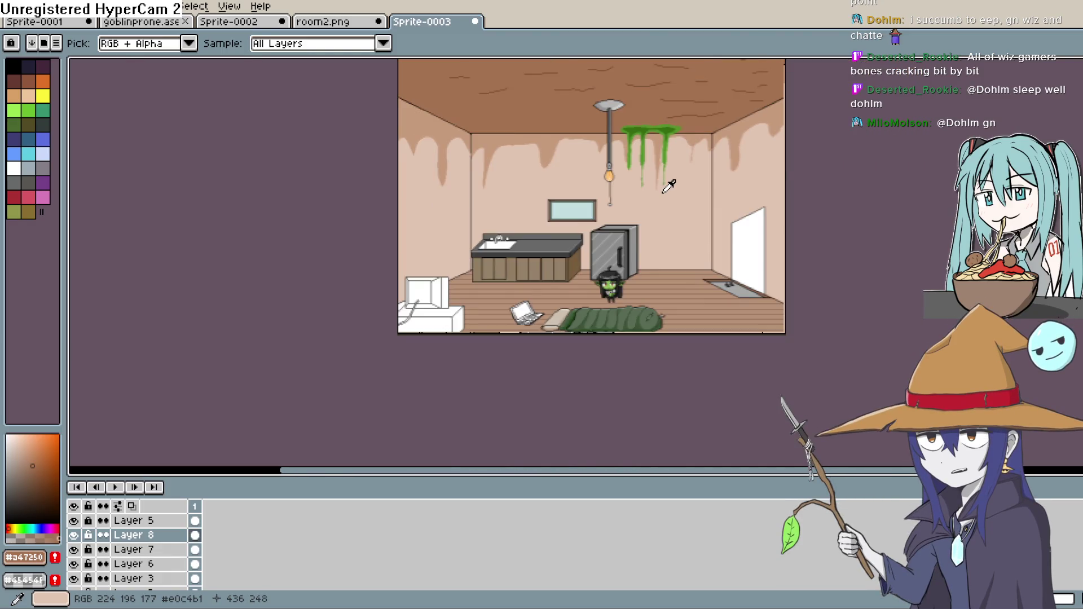
pyautogui.scroll(2, 667, 186)
pyautogui.scroll(-2, 650, 206)
pyautogui.scroll(2, 660, 198)
pyautogui.moveTo(660, 198); pyautogui.dragTo(653, 239)
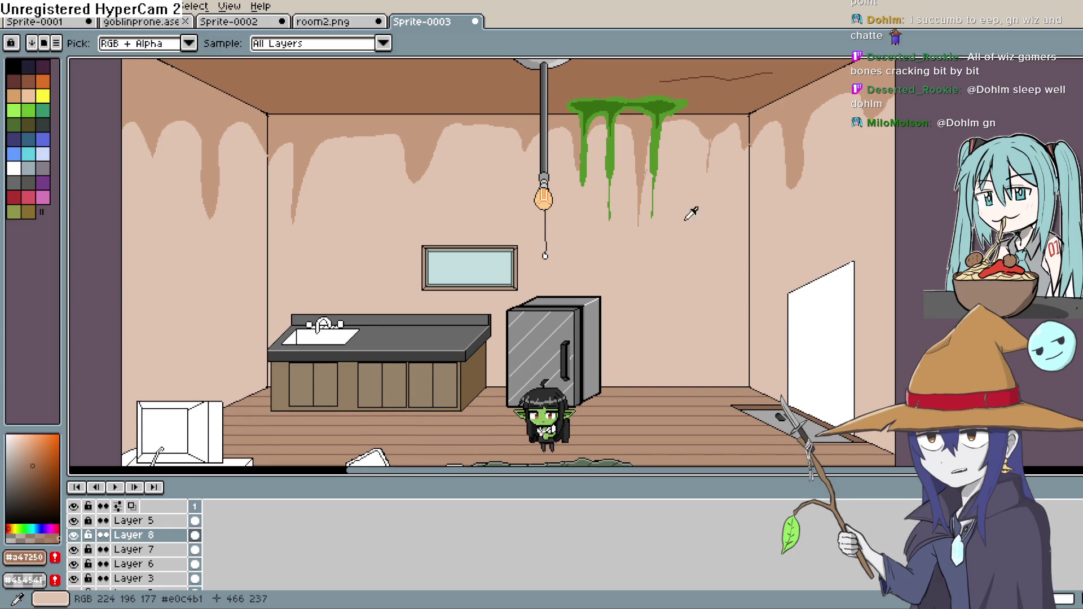
pyautogui.scroll(-5, 691, 211)
pyautogui.hscroll(-2, 672, 229)
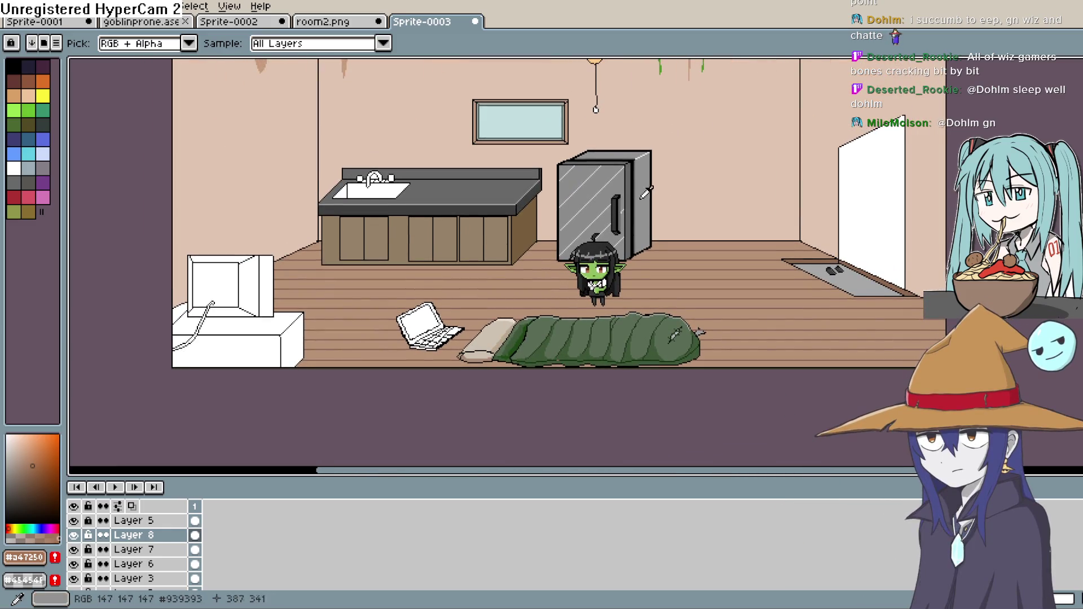
pyautogui.scroll(4, 646, 192)
pyautogui.scroll(3, 592, 188)
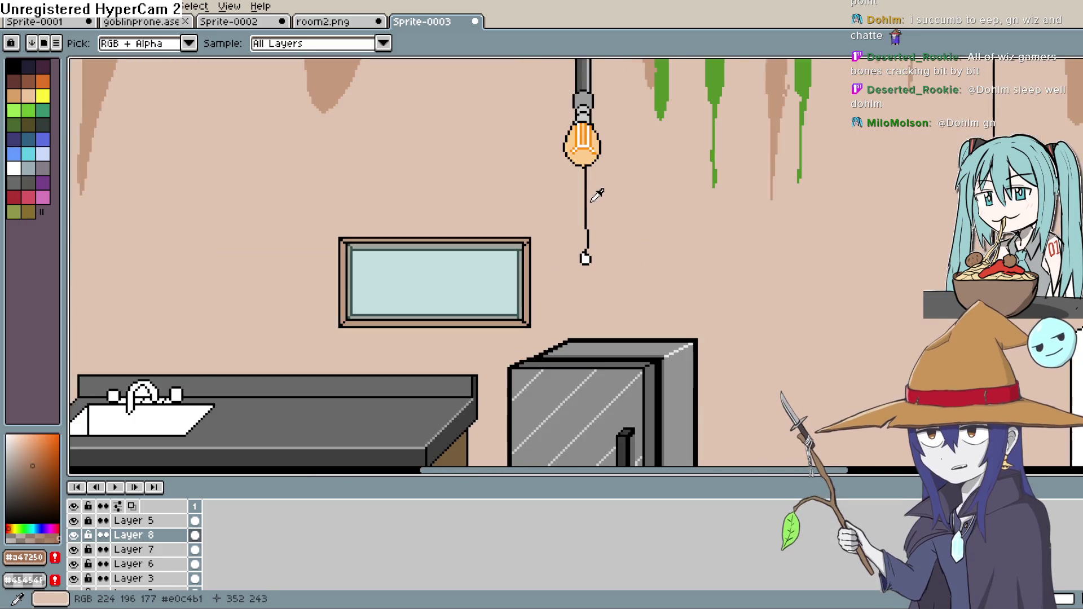
pyautogui.scroll(-4, 597, 194)
pyautogui.scroll(2, 640, 225)
pyautogui.moveTo(571, 206)
pyautogui.mouseDown()
pyautogui.moveTo(626, 150)
pyautogui.moveTo(620, 228)
pyautogui.mouseUp()
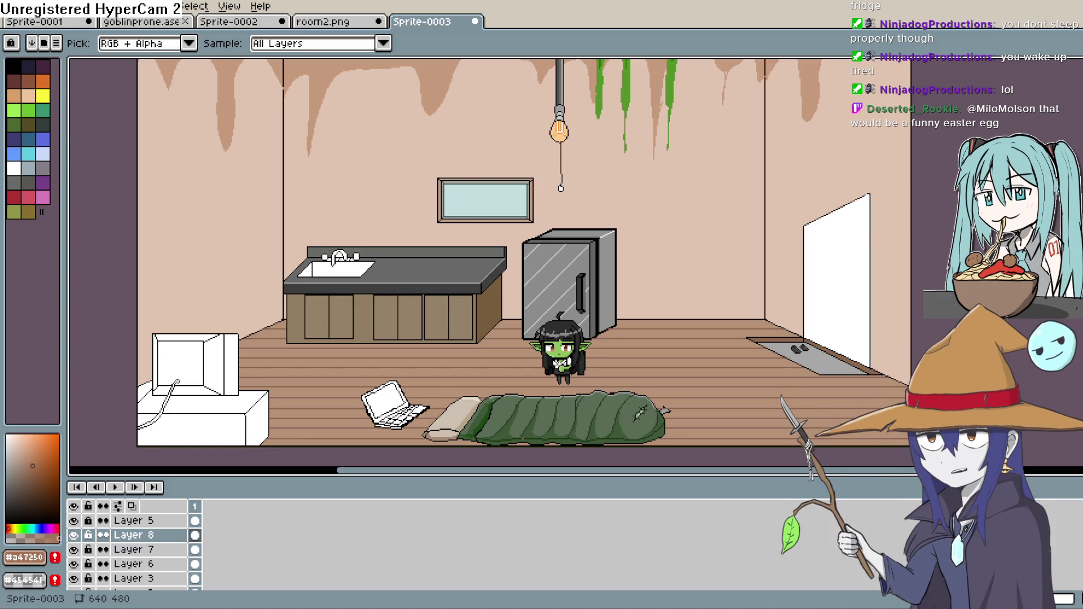
# Sample the countertop grey and bucket-fill the white sink basin with it.
pyautogui.scroll(2, 646, 313)
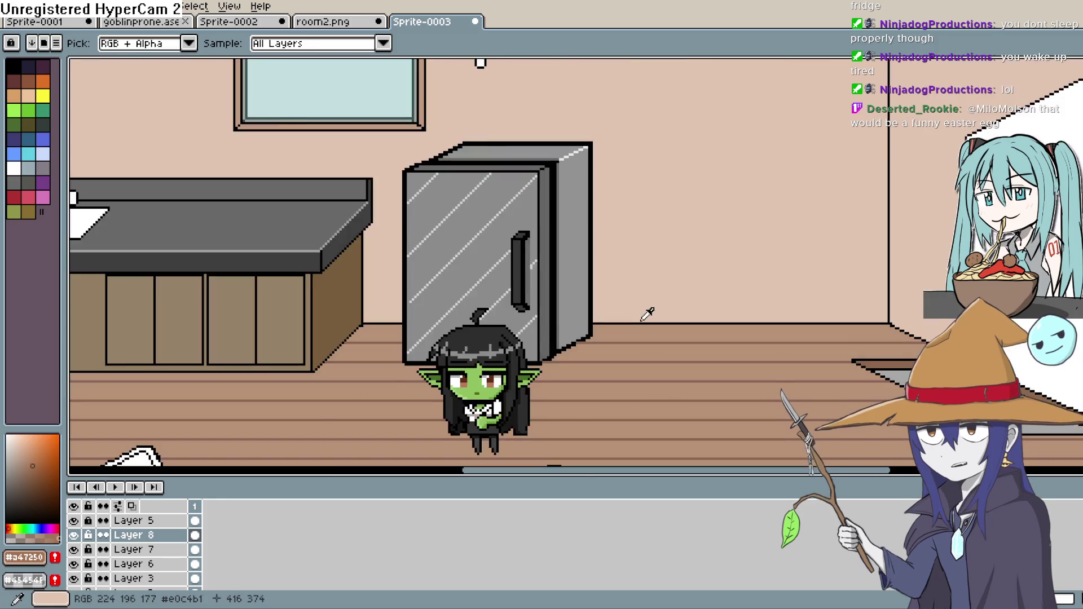
pyautogui.scroll(1, 646, 313)
pyautogui.hscroll(2, 700, 339)
pyautogui.scroll(-1, 551, 334)
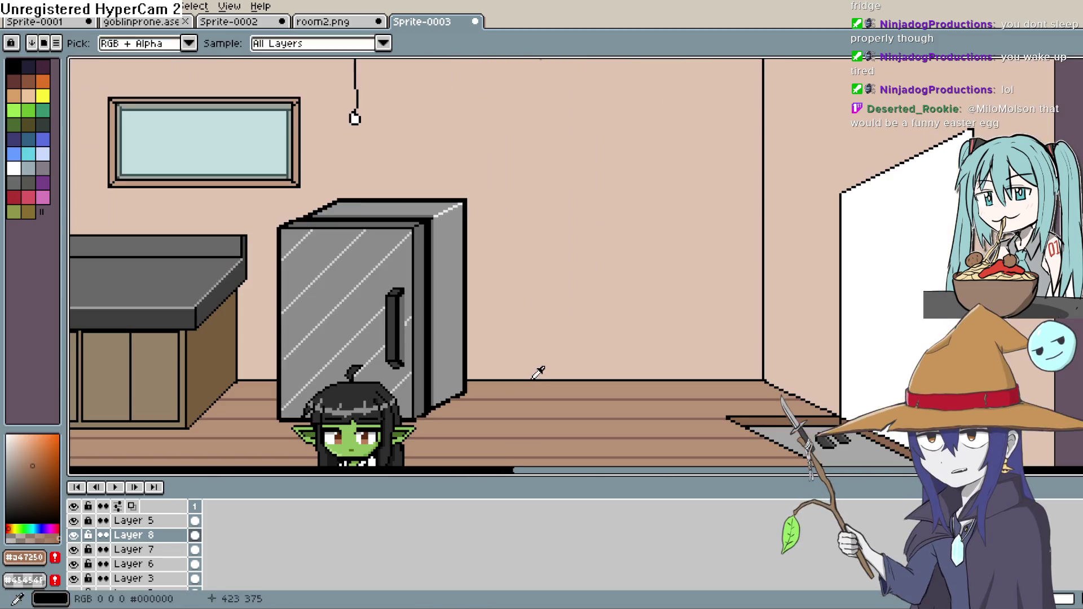
pyautogui.moveTo(529, 377)
pyautogui.mouseDown()
pyautogui.moveTo(669, 260)
pyautogui.moveTo(652, 297)
pyautogui.moveTo(750, 238)
pyautogui.moveTo(634, 298)
pyautogui.moveTo(684, 288)
pyautogui.moveTo(753, 330)
pyautogui.moveTo(791, 231)
pyautogui.mouseUp()
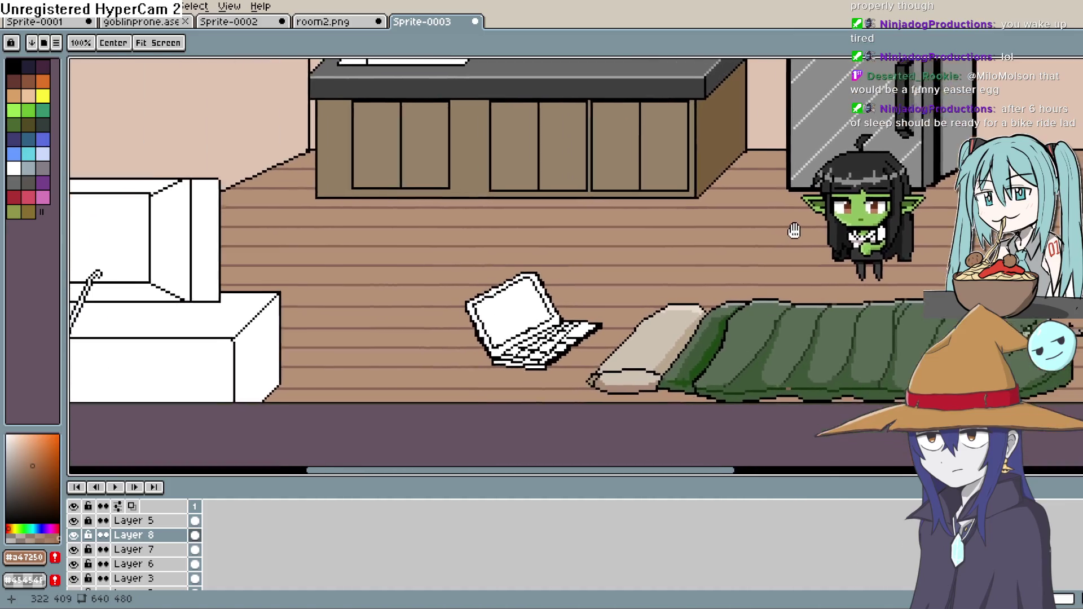
pyautogui.moveTo(519, 229); pyautogui.dragTo(510, 348)
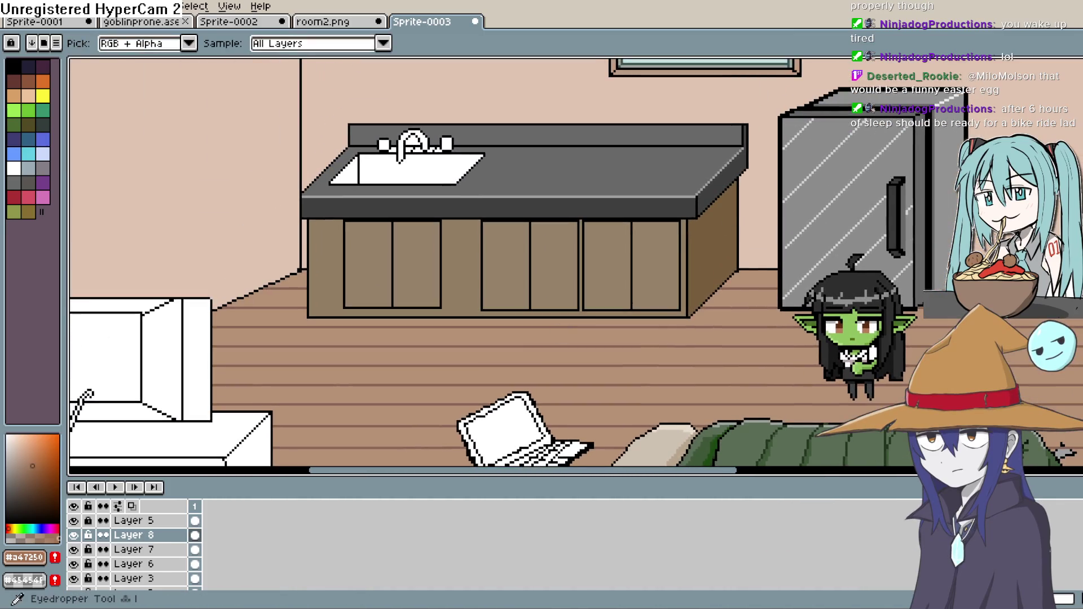
pyautogui.click(554, 164)
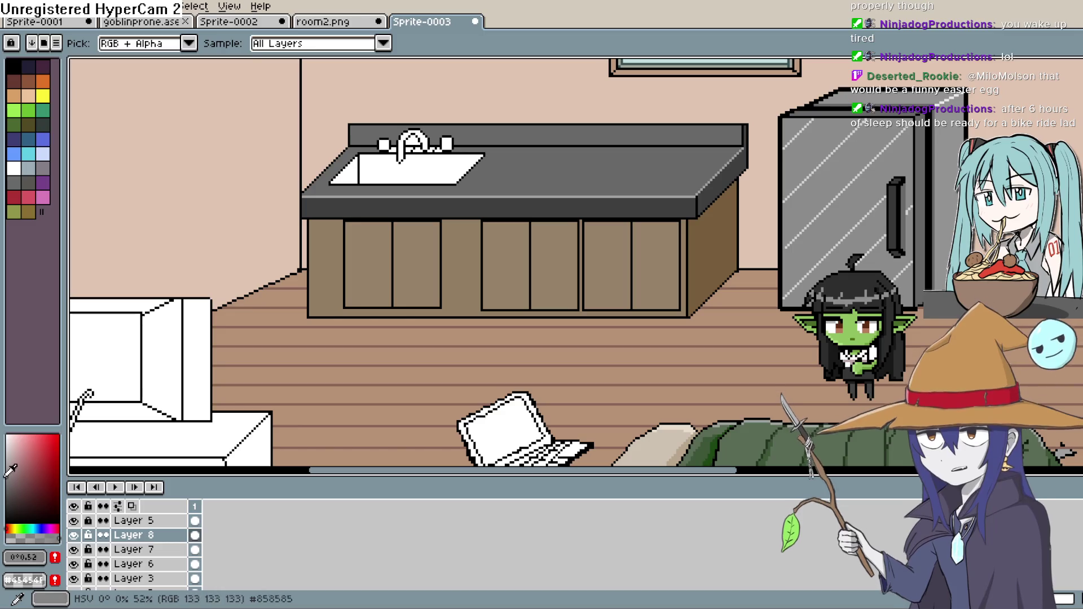
pyautogui.press('g')
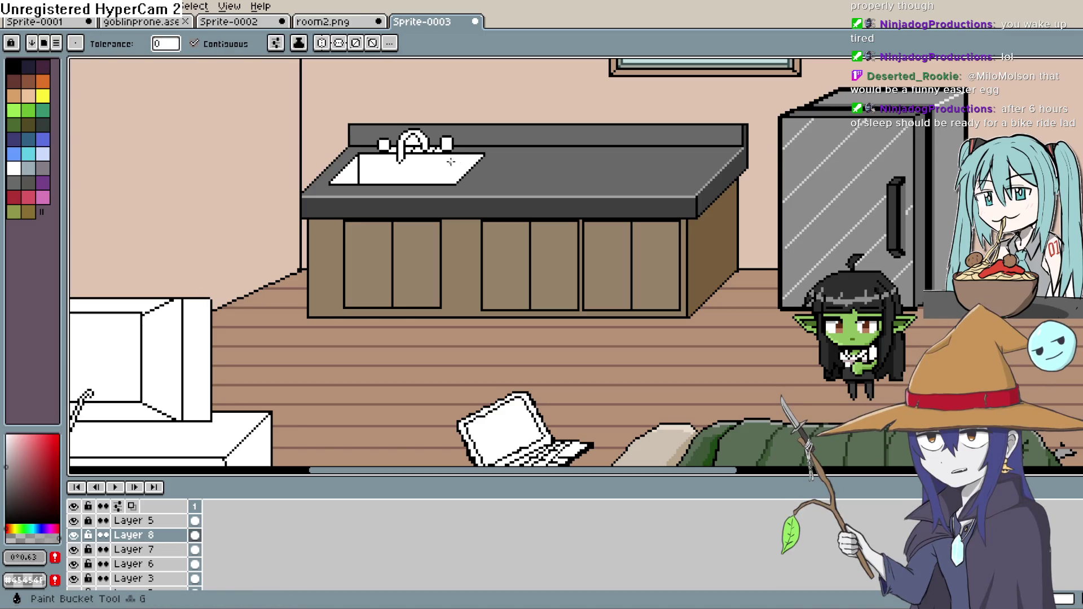
pyautogui.click(457, 164)
pyautogui.moveTo(602, 190); pyautogui.dragTo(555, 215)
pyautogui.scroll(-1, 556, 215)
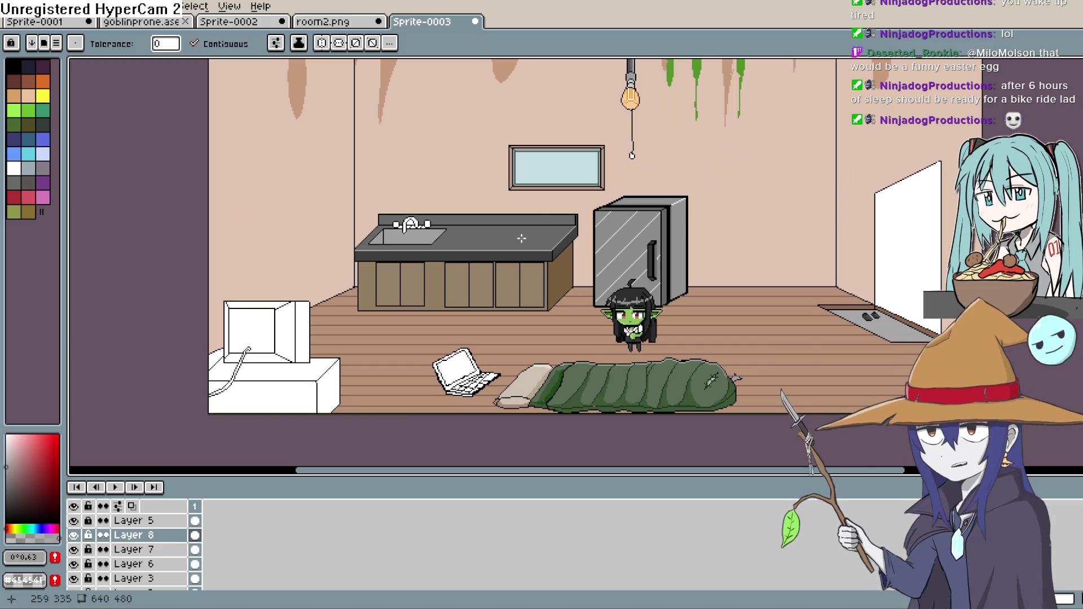
pyautogui.hscroll(2, 589, 310)
pyautogui.scroll(-1, 589, 309)
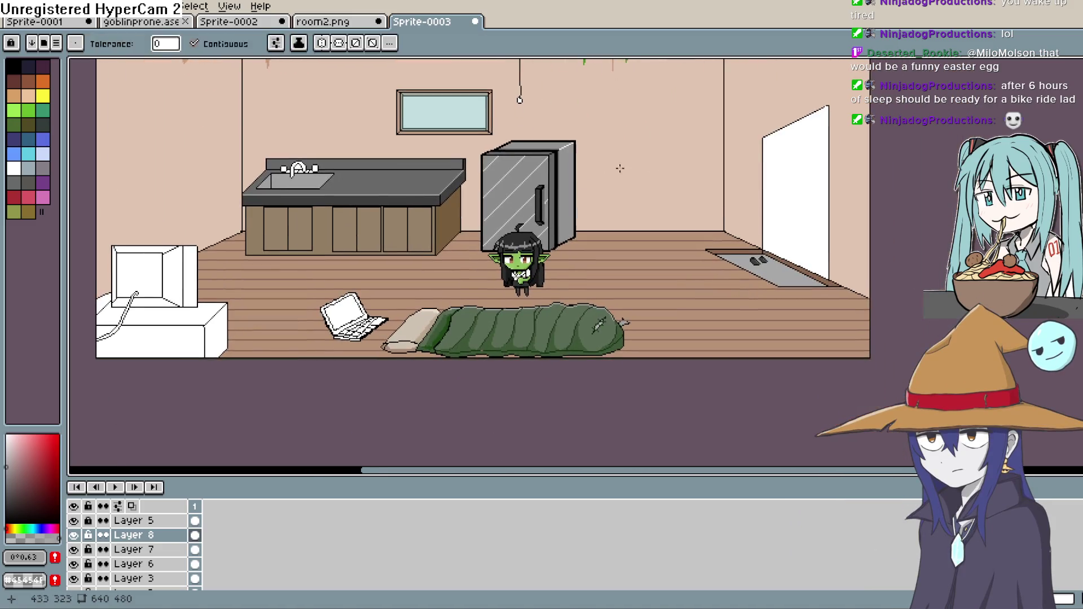
pyautogui.scroll(-1, 588, 309)
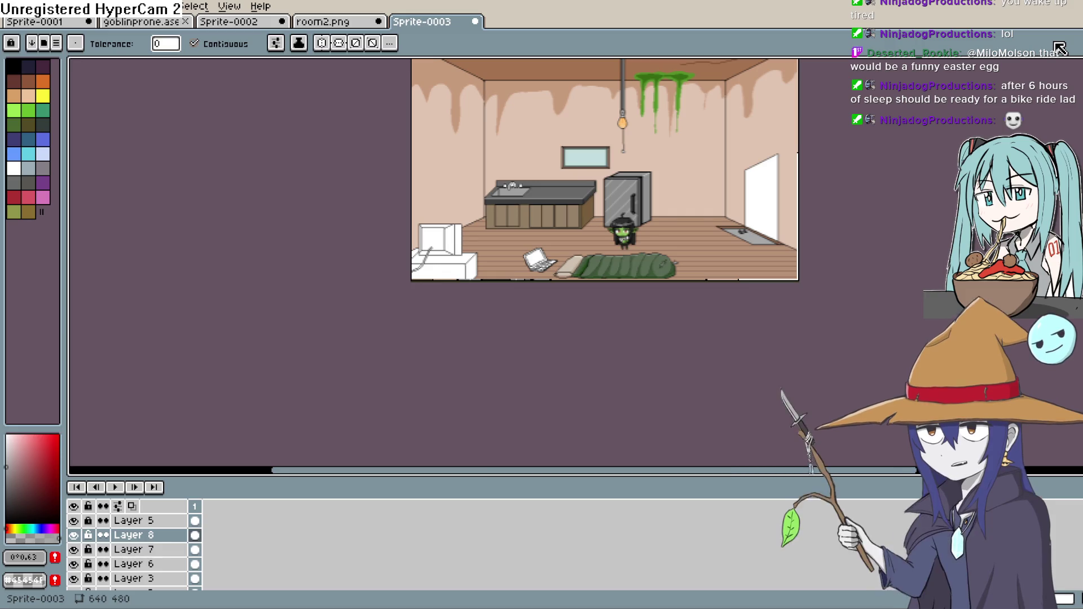
pyautogui.press('h')
pyautogui.moveTo(738, 193)
pyautogui.mouseDown()
pyautogui.moveTo(742, 241)
pyautogui.moveTo(695, 264)
pyautogui.mouseUp()
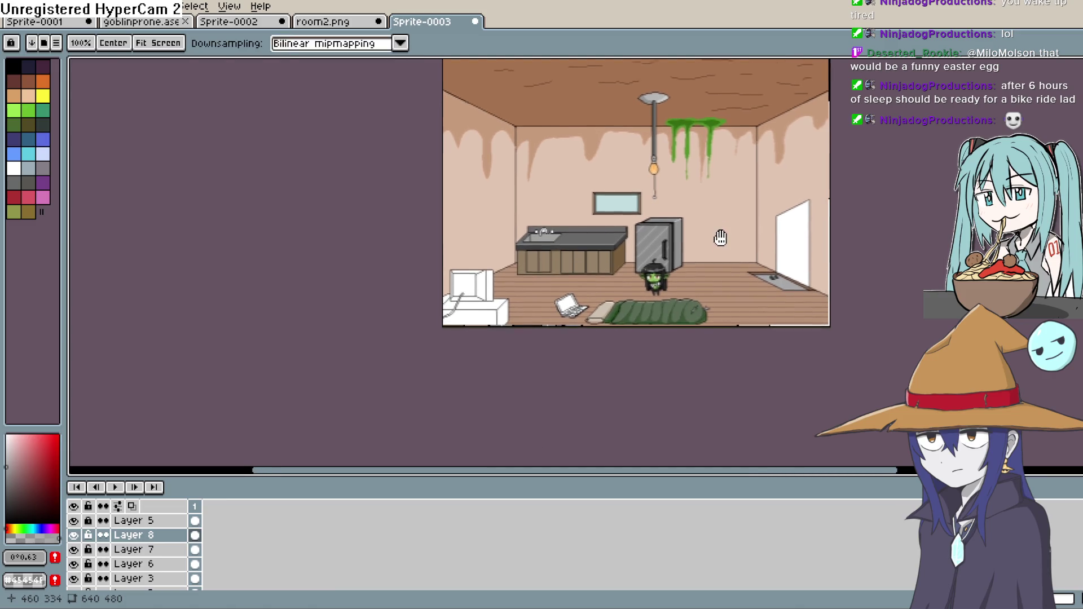
pyautogui.moveTo(710, 215); pyautogui.dragTo(715, 269)
pyautogui.press('w')
pyautogui.scroll(1, 715, 270)
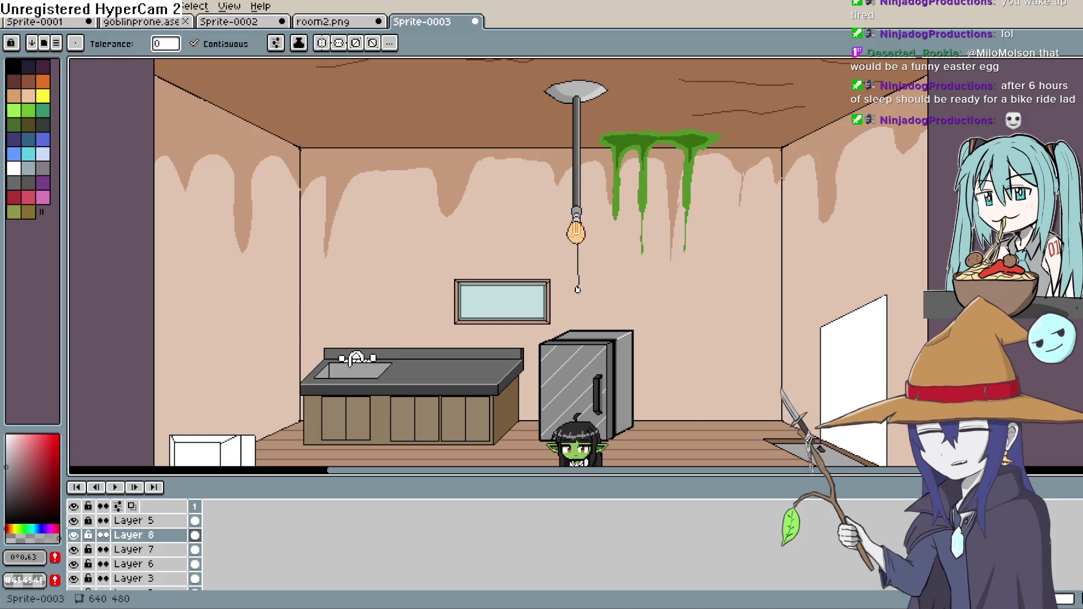
pyautogui.moveTo(570, 357)
pyautogui.mouseDown()
pyautogui.moveTo(576, 232)
pyautogui.moveTo(576, 279)
pyautogui.moveTo(581, 265)
pyautogui.mouseUp()
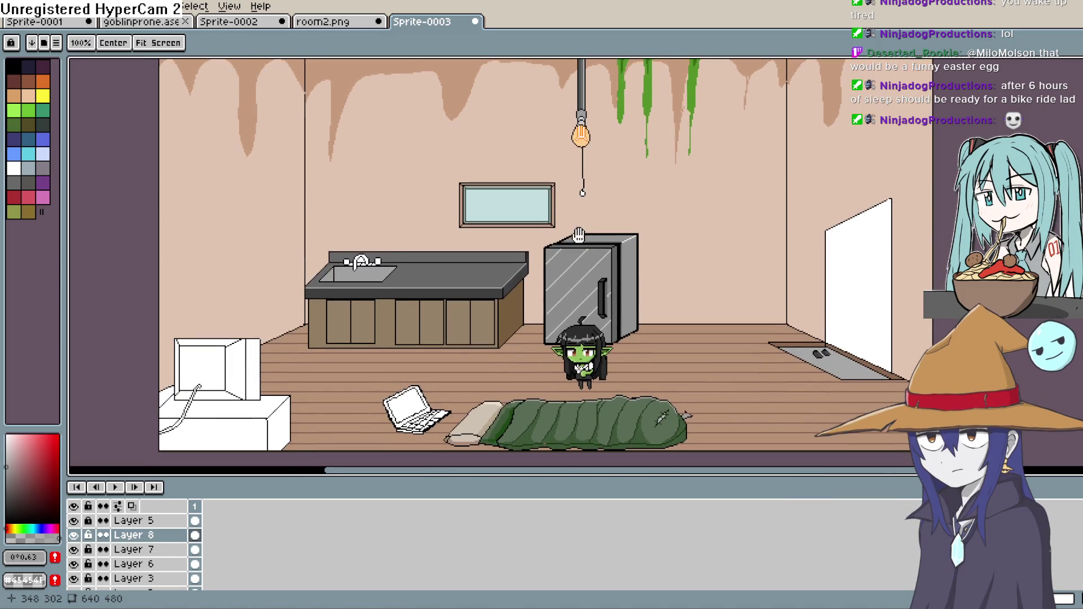
pyautogui.moveTo(716, 201); pyautogui.dragTo(703, 253)
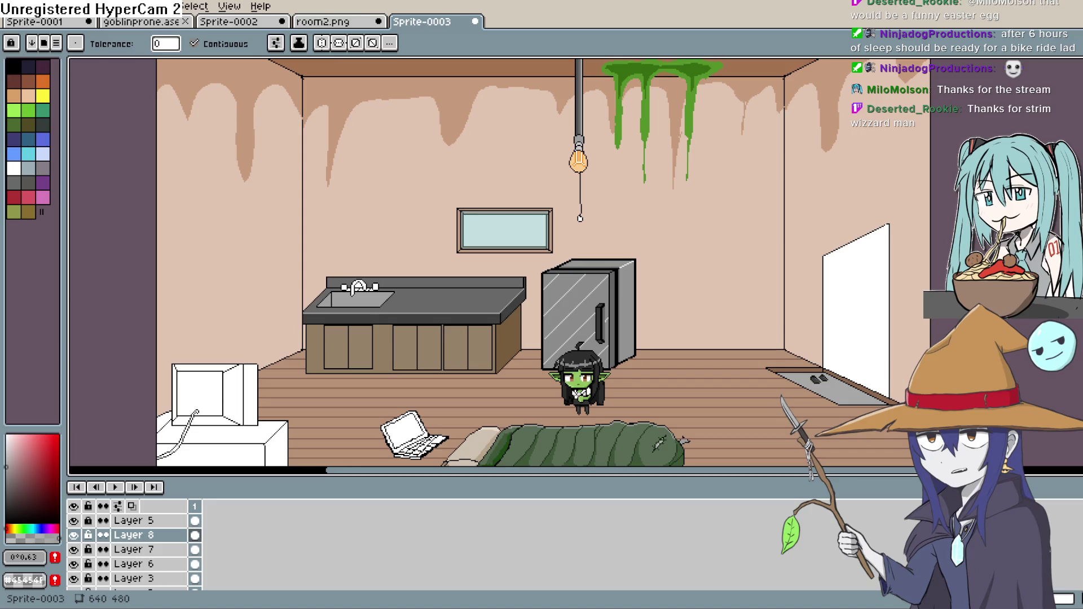
pyautogui.moveTo(718, 323)
pyautogui.mouseDown()
pyautogui.moveTo(737, 234)
pyautogui.moveTo(745, 287)
pyautogui.moveTo(703, 326)
pyautogui.moveTo(897, 217)
pyautogui.moveTo(722, 255)
pyautogui.moveTo(736, 221)
pyautogui.moveTo(734, 232)
pyautogui.moveTo(685, 217)
pyautogui.moveTo(717, 209)
pyautogui.moveTo(733, 324)
pyautogui.moveTo(746, 225)
pyautogui.moveTo(735, 299)
pyautogui.moveTo(778, 240)
pyautogui.moveTo(745, 244)
pyautogui.mouseUp()
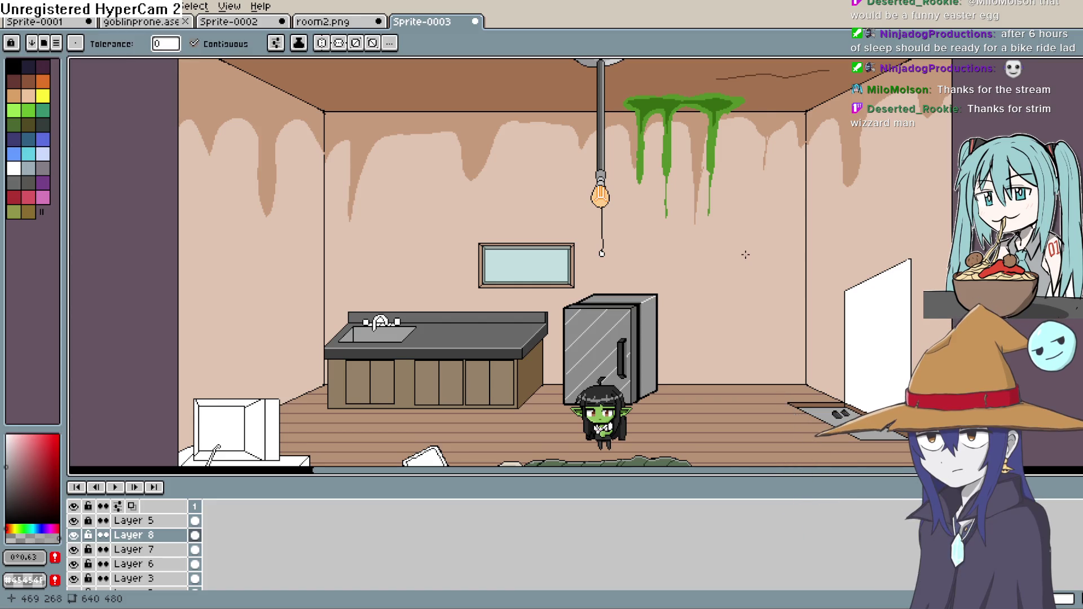
pyautogui.moveTo(743, 259)
pyautogui.mouseDown()
pyautogui.moveTo(735, 282)
pyautogui.moveTo(696, 232)
pyautogui.moveTo(719, 249)
pyautogui.mouseUp()
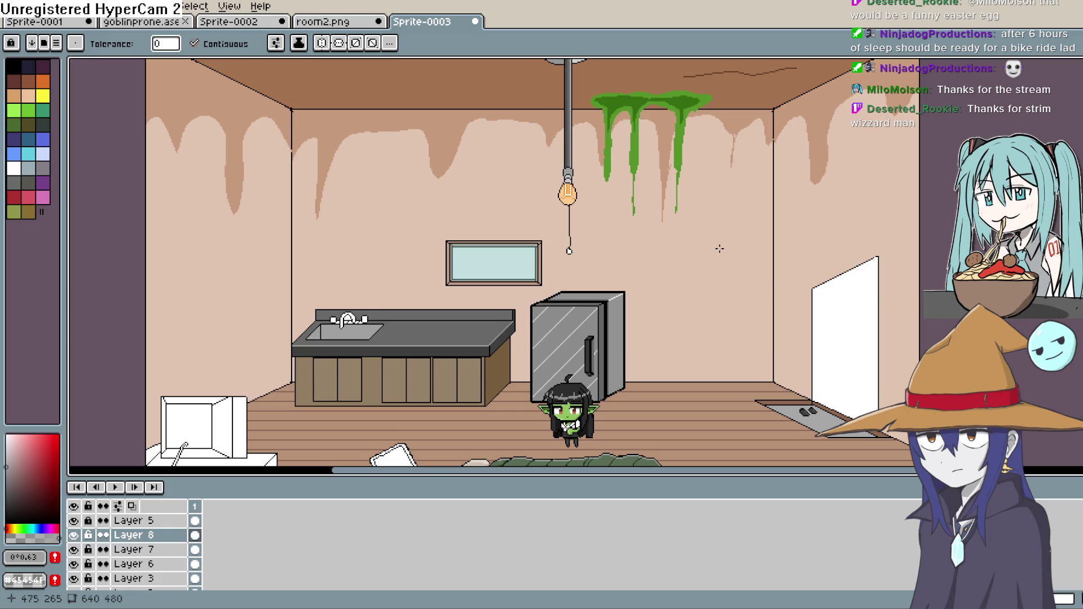